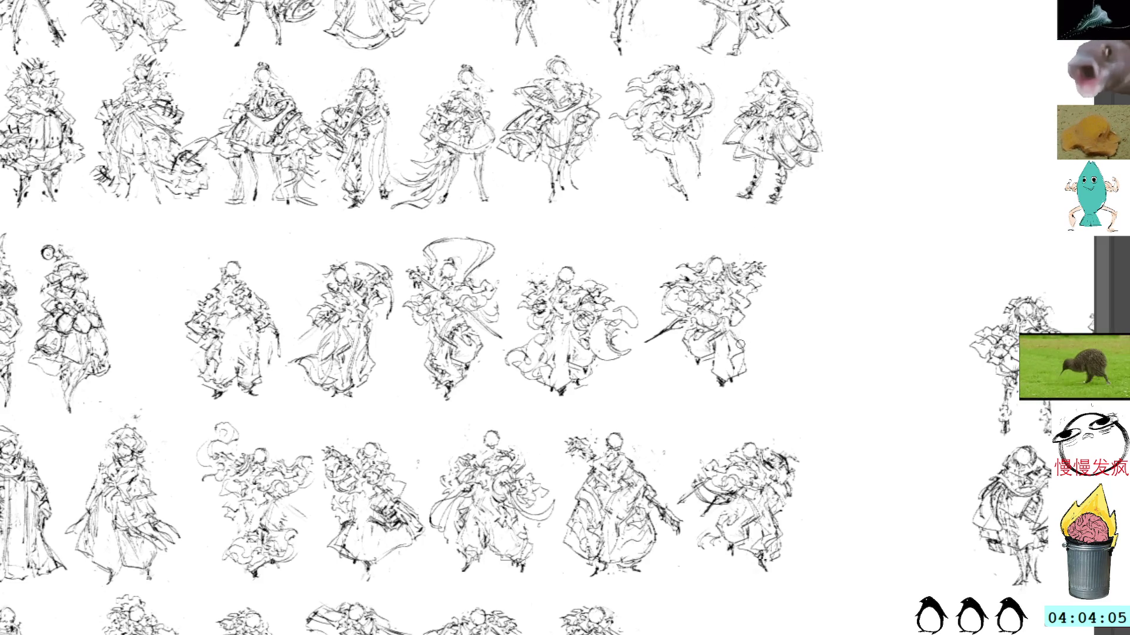
Cut away the lower part of the rightmost middle-row figure and sketch new strokes at its lower right
{"action": "mouse_move", "coordinate": [750, 348]}
{"action": "left_mouse_down"}
{"action": "mouse_move", "coordinate": [704, 334]}
{"action": "mouse_move", "coordinate": [686, 389]}
{"action": "mouse_move", "coordinate": [753, 359]}
{"action": "left_mouse_up"}
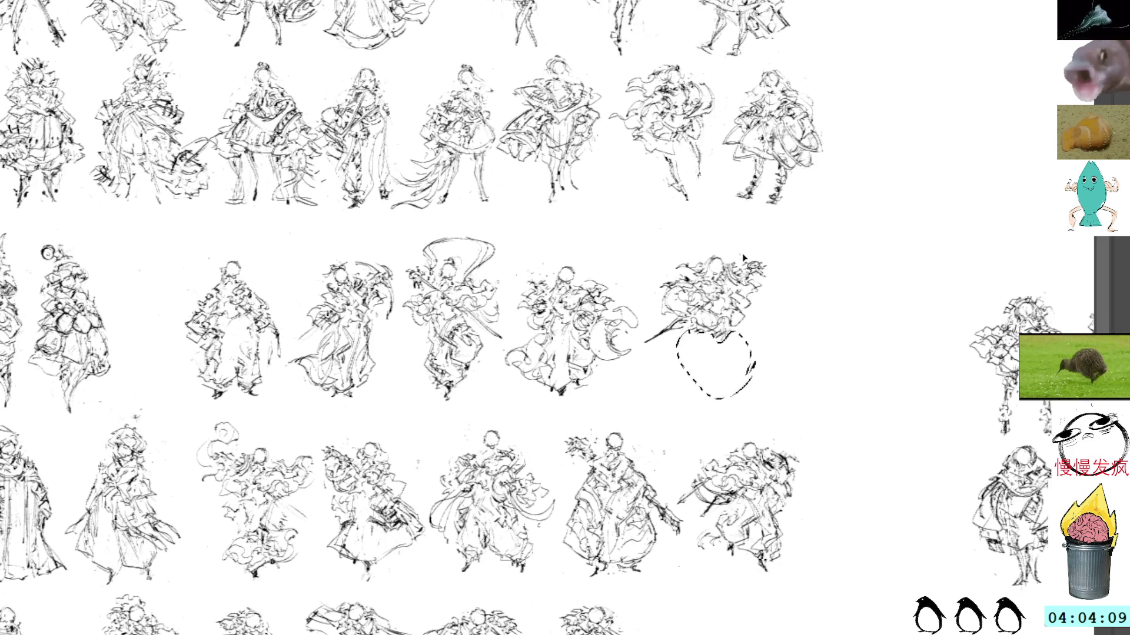
{"action": "key", "text": "ctrl+x"}
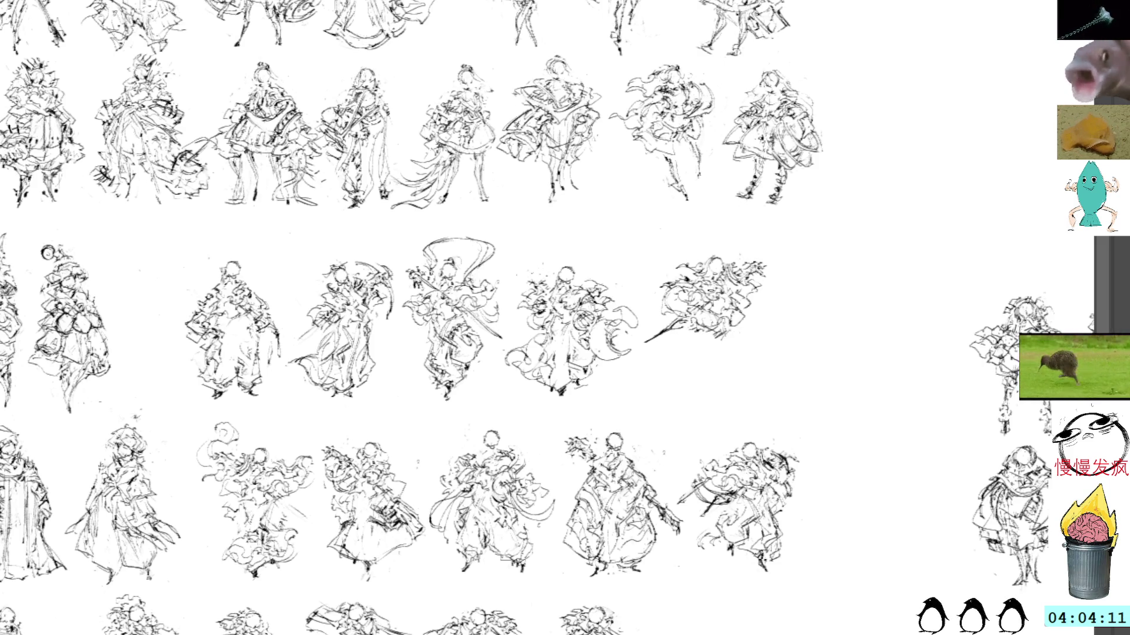
{"action": "left_click_drag", "start_coordinate": [704, 333], "coordinate": [736, 346]}
{"action": "mouse_move", "coordinate": [722, 337]}
{"action": "left_mouse_down"}
{"action": "mouse_move", "coordinate": [711, 360]}
{"action": "mouse_move", "coordinate": [726, 377]}
{"action": "mouse_move", "coordinate": [718, 388]}
{"action": "mouse_move", "coordinate": [712, 353]}
{"action": "mouse_move", "coordinate": [719, 392]}
{"action": "mouse_move", "coordinate": [718, 352]}
{"action": "mouse_move", "coordinate": [729, 353]}
{"action": "left_mouse_up"}
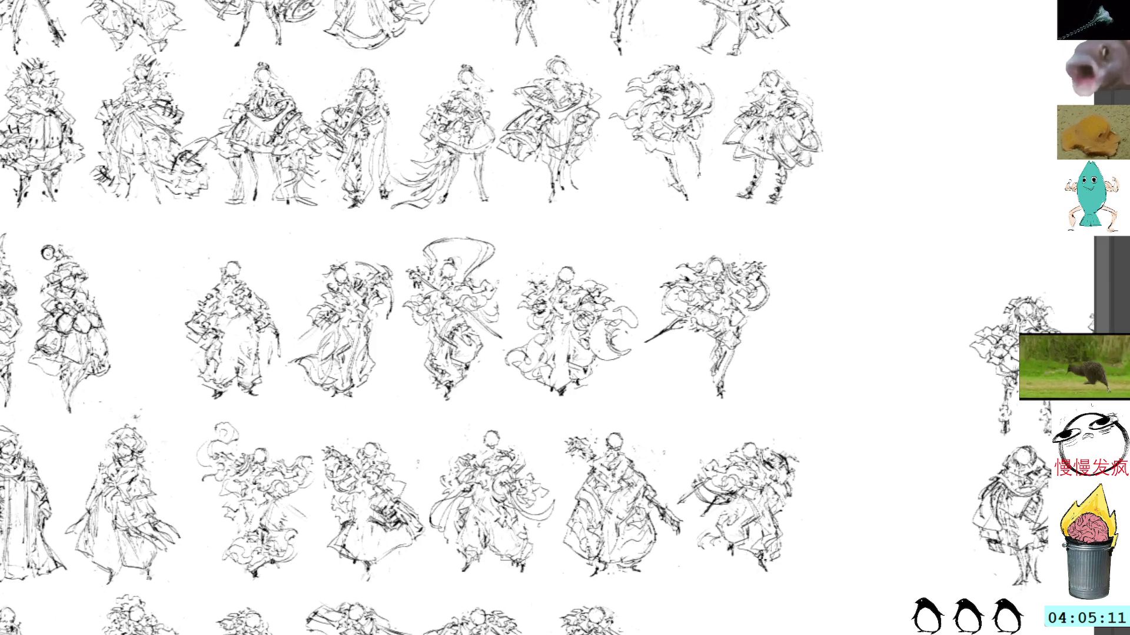
Draw a short stroke with a curl and a dash to the right of the middle-row sketches
{"action": "left_click_drag", "start_coordinate": [813, 318], "coordinate": [846, 305]}
{"action": "left_click_drag", "start_coordinate": [840, 343], "coordinate": [845, 343]}
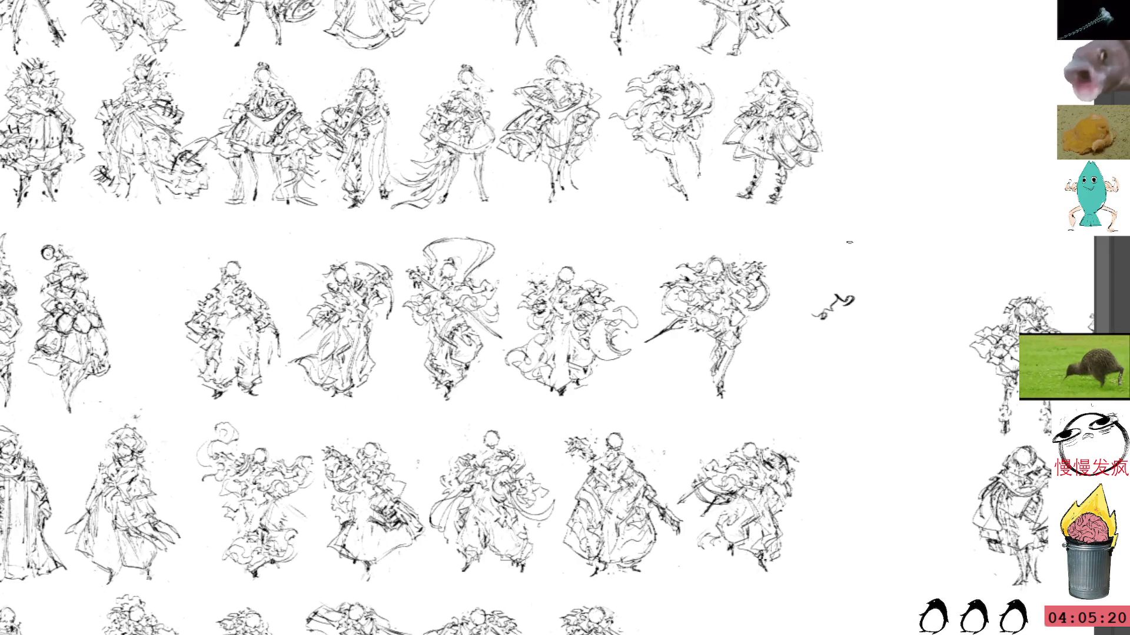
Delete the small squiggle and move to the next sheet of robed figure sketches
{"action": "mouse_move", "coordinate": [847, 277]}
{"action": "left_mouse_down"}
{"action": "mouse_move", "coordinate": [865, 330]}
{"action": "mouse_move", "coordinate": [883, 275]}
{"action": "left_mouse_up"}
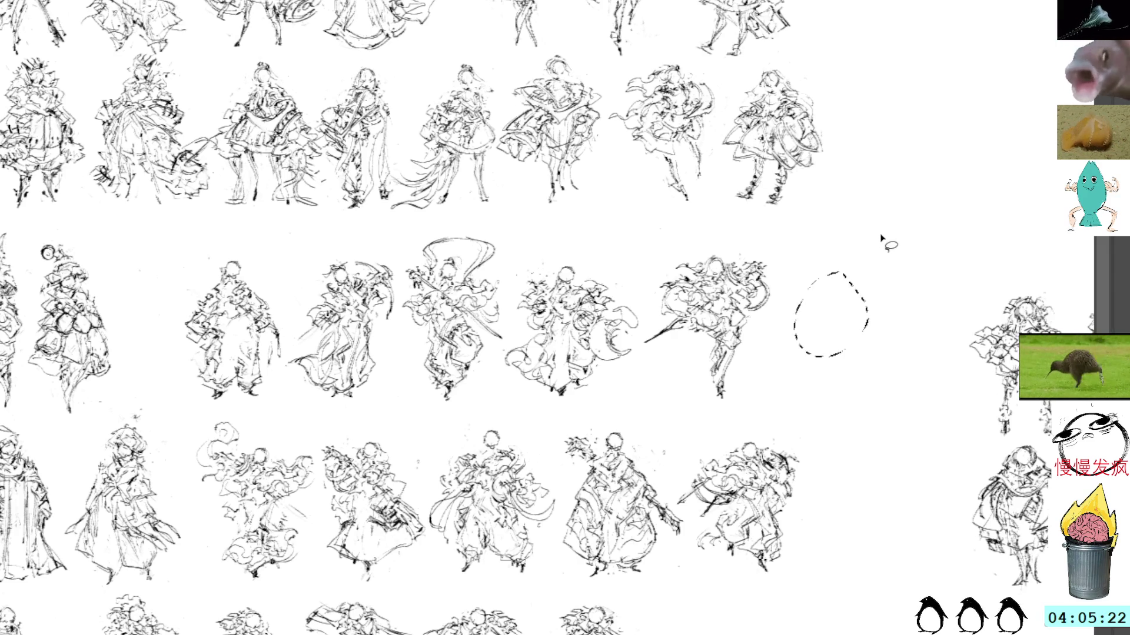
{"action": "key", "text": "Delete"}
{"action": "key", "text": "ctrl+d"}
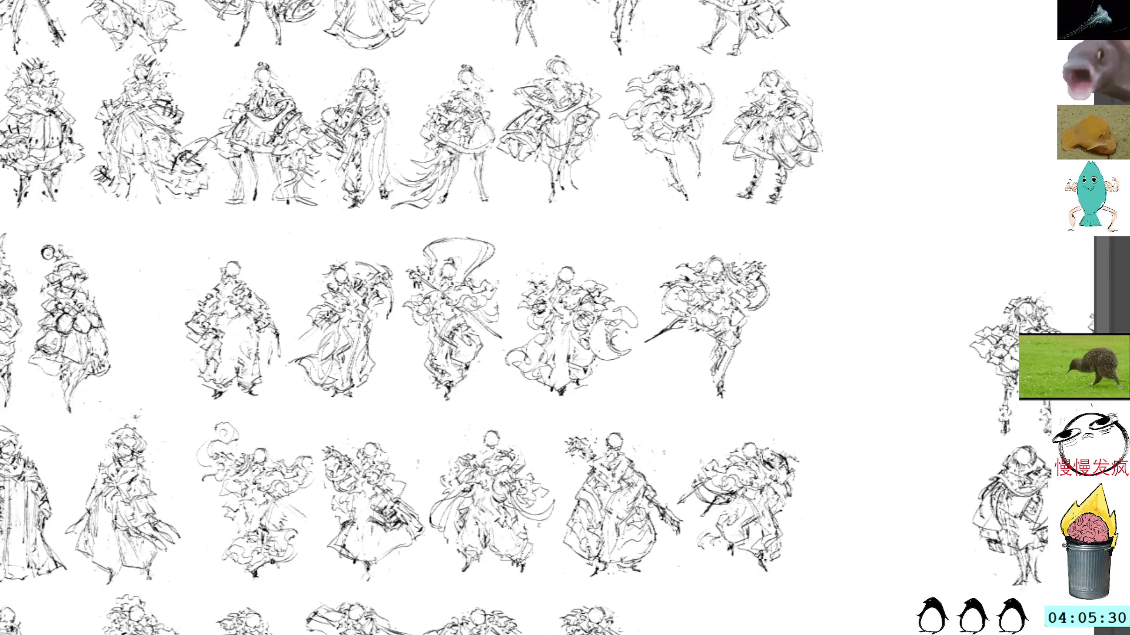
{"action": "key", "text": "Right"}
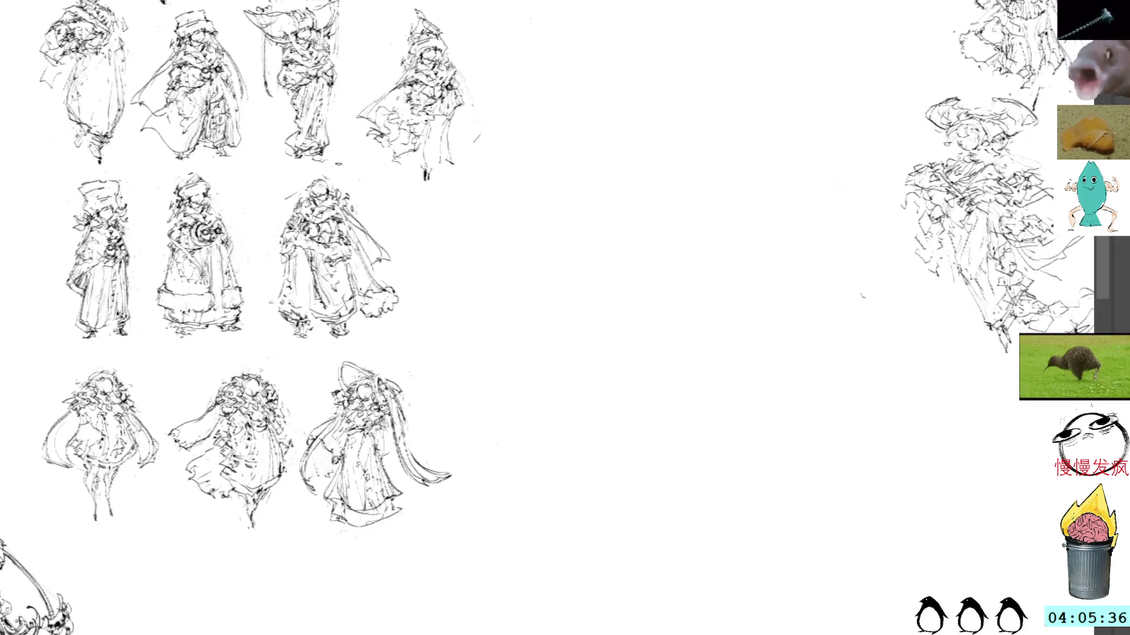
Sketch a hook-shaped head outline with a scribbled face in the sheet's empty middle
{"action": "mouse_move", "coordinate": [640, 245]}
{"action": "left_mouse_down"}
{"action": "mouse_move", "coordinate": [609, 279]}
{"action": "mouse_move", "coordinate": [658, 252]}
{"action": "mouse_move", "coordinate": [637, 246]}
{"action": "mouse_move", "coordinate": [685, 232]}
{"action": "mouse_move", "coordinate": [639, 265]}
{"action": "mouse_move", "coordinate": [654, 302]}
{"action": "mouse_move", "coordinate": [669, 255]}
{"action": "mouse_move", "coordinate": [683, 293]}
{"action": "mouse_move", "coordinate": [669, 289]}
{"action": "left_mouse_up"}
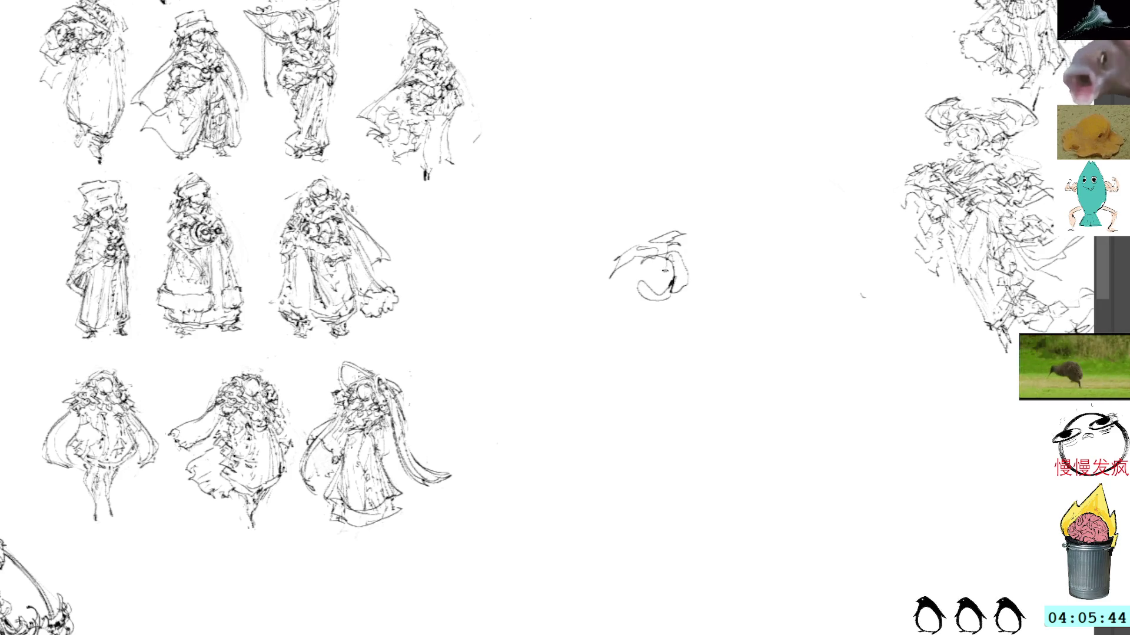
{"action": "mouse_move", "coordinate": [655, 259]}
{"action": "left_mouse_down"}
{"action": "mouse_move", "coordinate": [679, 281]}
{"action": "mouse_move", "coordinate": [666, 294]}
{"action": "left_mouse_up"}
{"action": "mouse_move", "coordinate": [652, 276]}
{"action": "left_mouse_down"}
{"action": "mouse_move", "coordinate": [646, 287]}
{"action": "mouse_move", "coordinate": [657, 297]}
{"action": "mouse_move", "coordinate": [646, 310]}
{"action": "mouse_move", "coordinate": [665, 315]}
{"action": "mouse_move", "coordinate": [625, 315]}
{"action": "mouse_move", "coordinate": [687, 315]}
{"action": "mouse_move", "coordinate": [684, 325]}
{"action": "mouse_move", "coordinate": [703, 333]}
{"action": "left_mouse_up"}
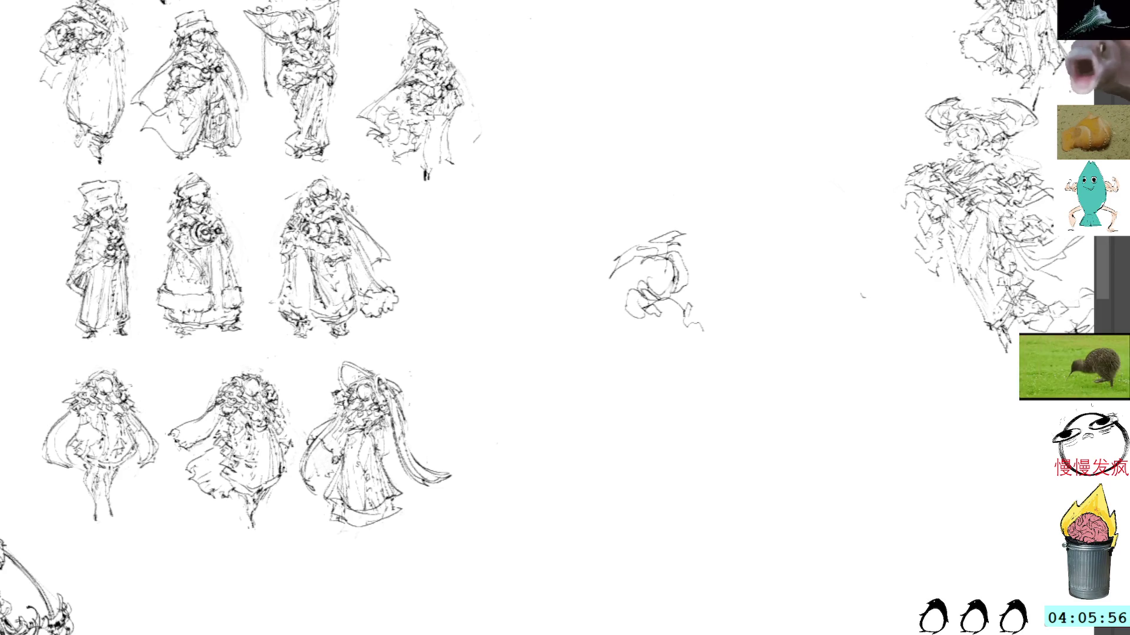
Mark a face detail, a zigzag below the head, body strokes and beads along the collar
{"action": "left_click_drag", "start_coordinate": [635, 273], "coordinate": [640, 281]}
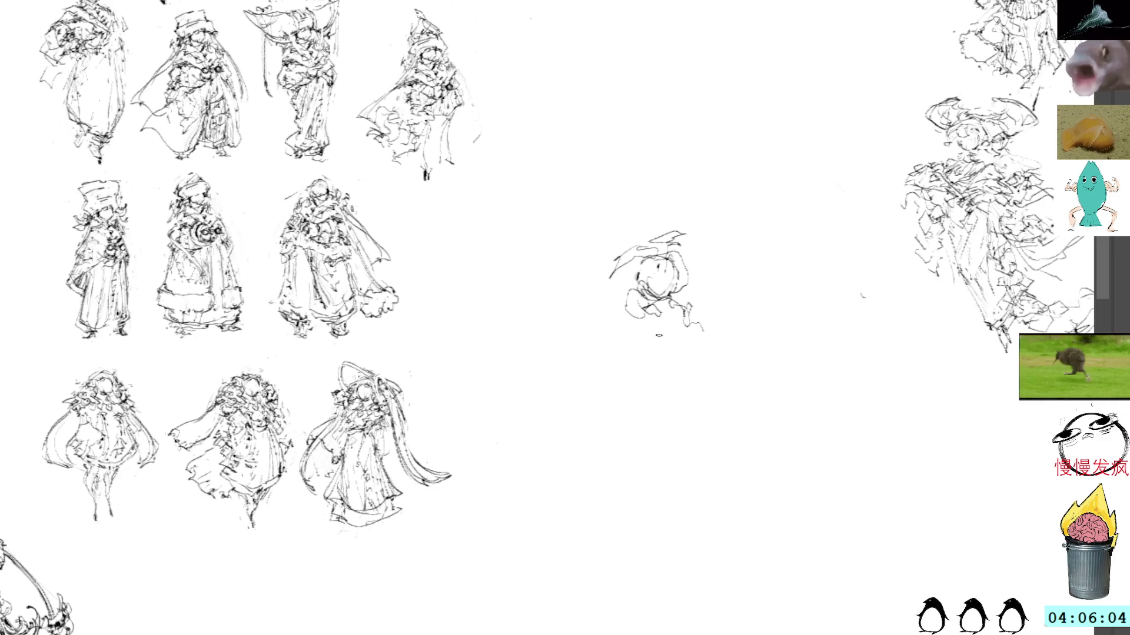
{"action": "left_click_drag", "start_coordinate": [659, 337], "coordinate": [706, 366]}
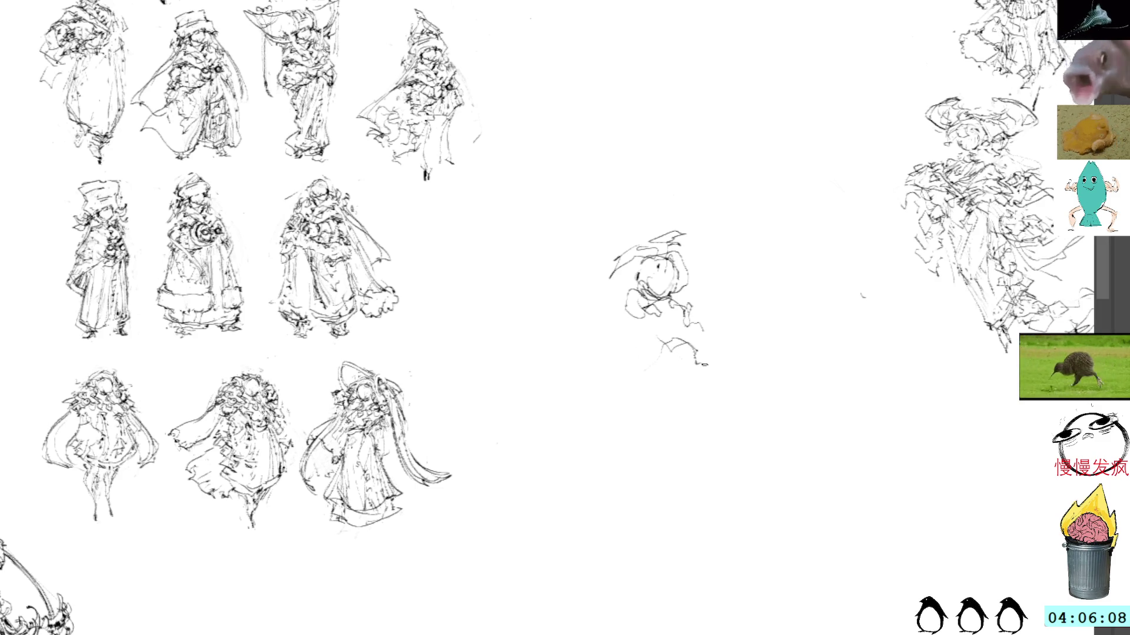
{"action": "mouse_move", "coordinate": [665, 301]}
{"action": "left_mouse_down"}
{"action": "mouse_move", "coordinate": [690, 325]}
{"action": "mouse_move", "coordinate": [612, 344]}
{"action": "mouse_move", "coordinate": [630, 327]}
{"action": "left_mouse_up"}
{"action": "mouse_move", "coordinate": [611, 338]}
{"action": "left_mouse_down"}
{"action": "mouse_move", "coordinate": [600, 351]}
{"action": "mouse_move", "coordinate": [612, 366]}
{"action": "mouse_move", "coordinate": [653, 349]}
{"action": "left_mouse_up"}
{"action": "mouse_move", "coordinate": [644, 357]}
{"action": "left_mouse_down"}
{"action": "mouse_move", "coordinate": [653, 366]}
{"action": "mouse_move", "coordinate": [682, 356]}
{"action": "mouse_move", "coordinate": [670, 386]}
{"action": "mouse_move", "coordinate": [699, 360]}
{"action": "mouse_move", "coordinate": [745, 407]}
{"action": "left_mouse_up"}
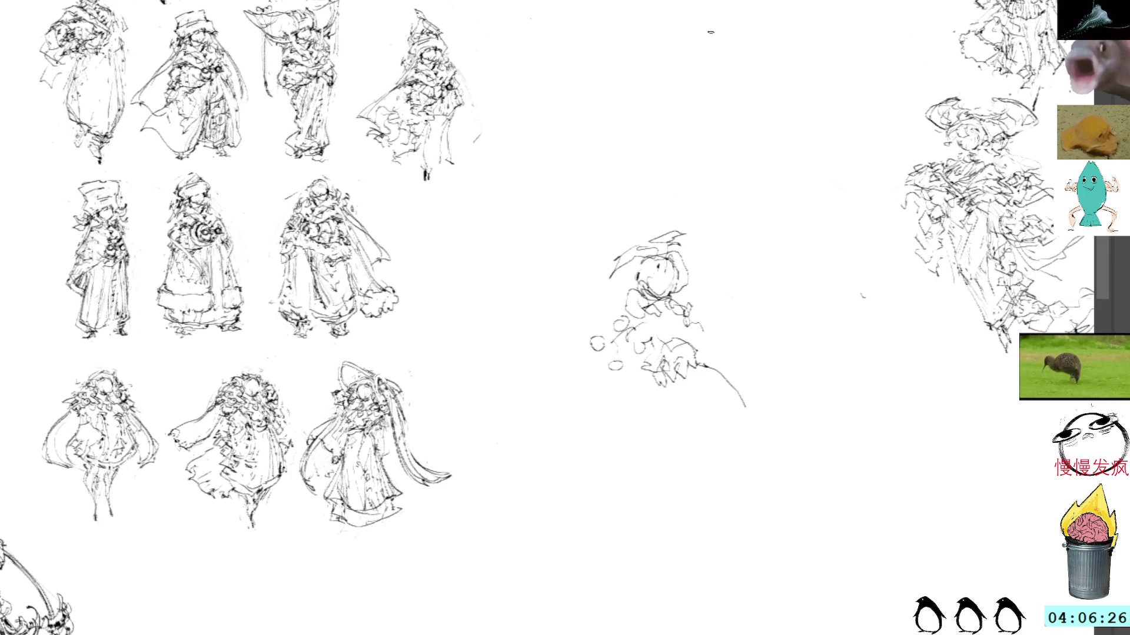
Add an oval above the head, a side line and a hood arc, undoing one misplaced oval
{"action": "left_click_drag", "start_coordinate": [690, 298], "coordinate": [683, 295]}
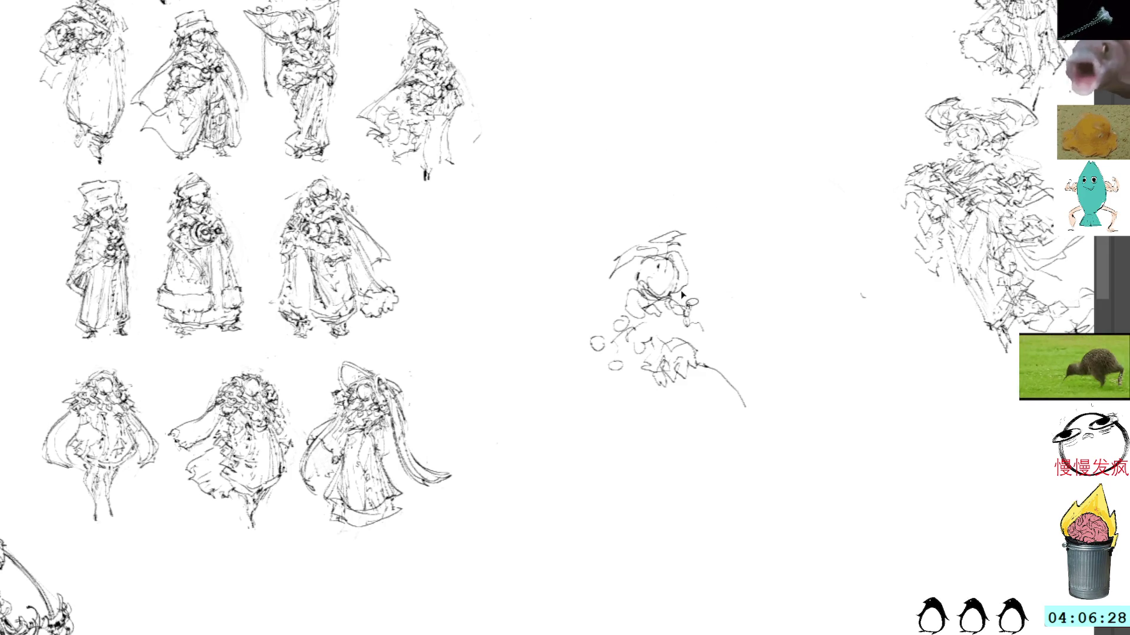
{"action": "key", "text": "ctrl+z"}
{"action": "left_click_drag", "start_coordinate": [715, 237], "coordinate": [710, 236]}
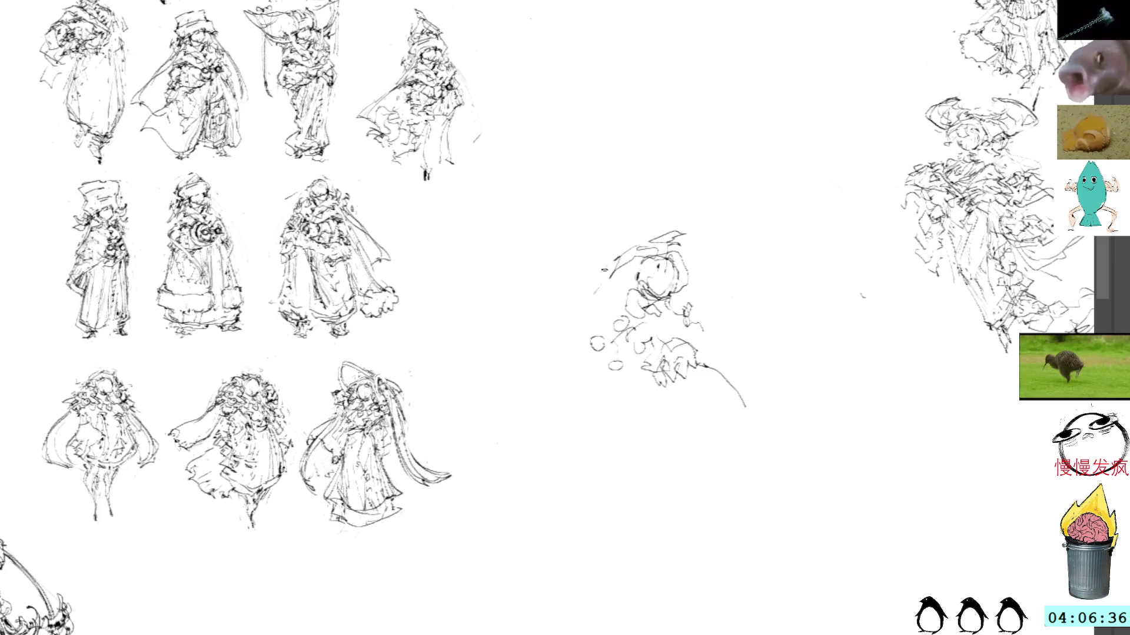
{"action": "mouse_move", "coordinate": [605, 269]}
{"action": "left_mouse_down"}
{"action": "mouse_move", "coordinate": [607, 243]}
{"action": "mouse_move", "coordinate": [701, 291]}
{"action": "mouse_move", "coordinate": [678, 216]}
{"action": "mouse_move", "coordinate": [617, 256]}
{"action": "mouse_move", "coordinate": [614, 298]}
{"action": "left_mouse_up"}
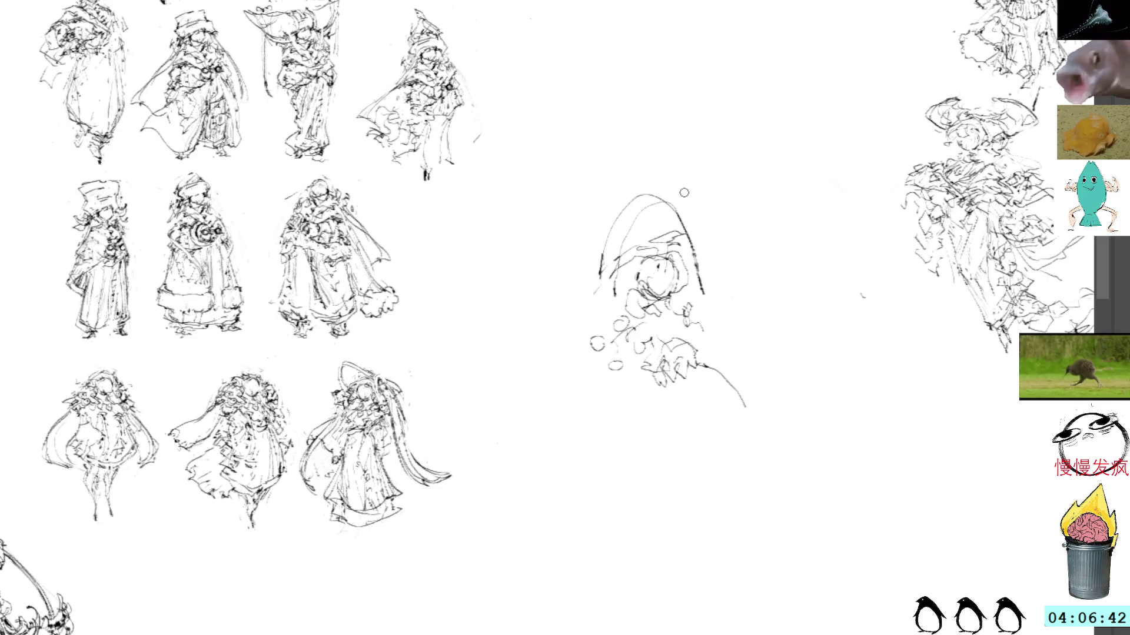
Replace the first hood arcs with a redrawn hood top and left side, erasing the extra right-side loops
{"action": "key", "text": "ctrl+z"}
{"action": "key", "text": "ctrl+z"}
{"action": "key", "text": "ctrl+z"}
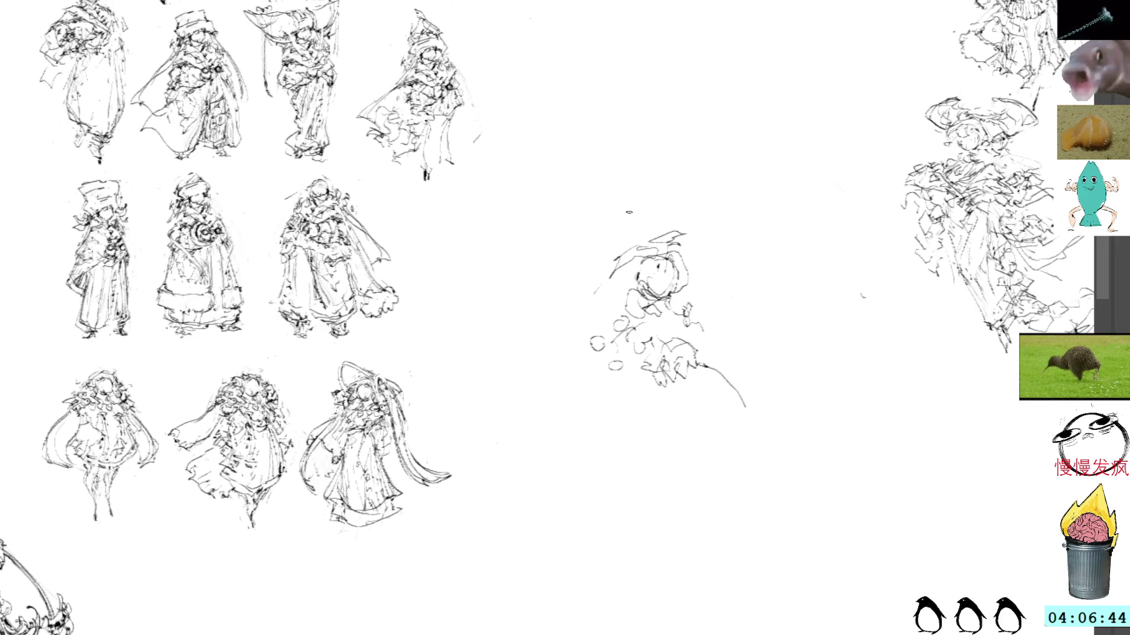
{"action": "mouse_move", "coordinate": [601, 304]}
{"action": "left_mouse_down"}
{"action": "mouse_move", "coordinate": [634, 247]}
{"action": "mouse_move", "coordinate": [721, 320]}
{"action": "left_mouse_up"}
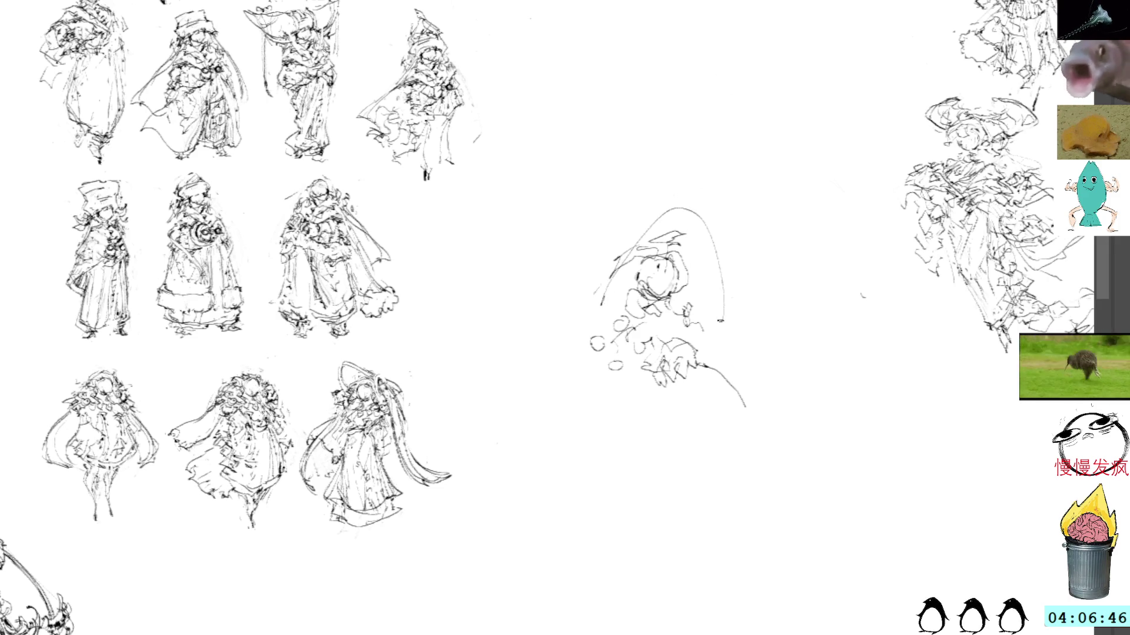
{"action": "mouse_move", "coordinate": [674, 210]}
{"action": "left_mouse_down"}
{"action": "mouse_move", "coordinate": [612, 303]}
{"action": "mouse_move", "coordinate": [698, 218]}
{"action": "mouse_move", "coordinate": [697, 314]}
{"action": "left_mouse_up"}
{"action": "left_click_drag", "start_coordinate": [709, 241], "coordinate": [700, 309]}
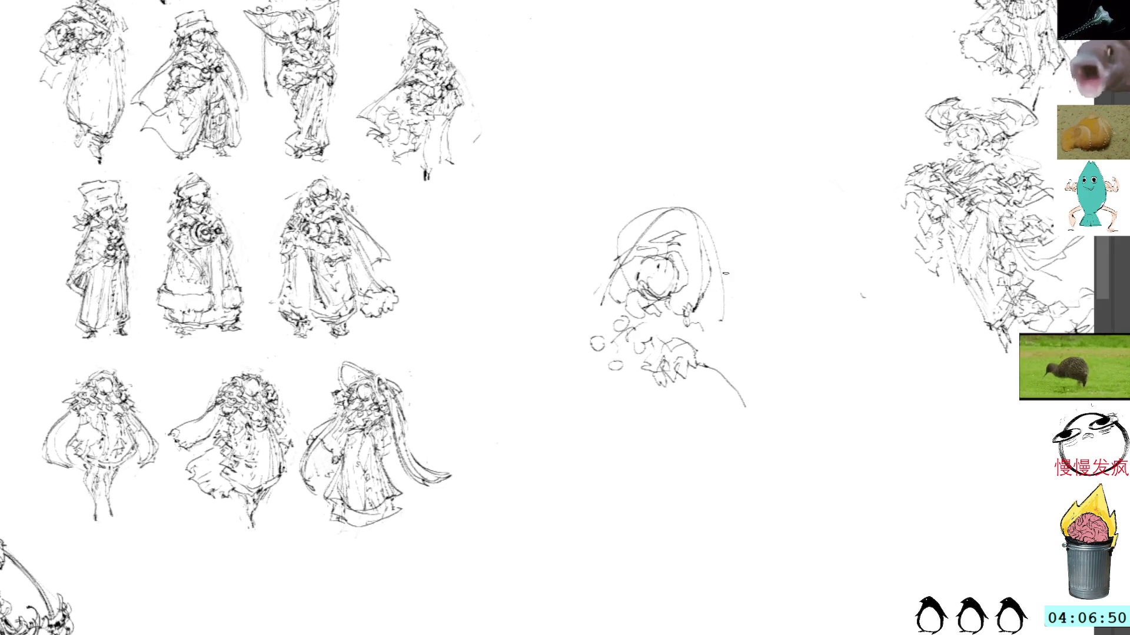
{"action": "mouse_move", "coordinate": [717, 217]}
{"action": "left_mouse_down"}
{"action": "mouse_move", "coordinate": [712, 253]}
{"action": "mouse_move", "coordinate": [727, 224]}
{"action": "left_mouse_up"}
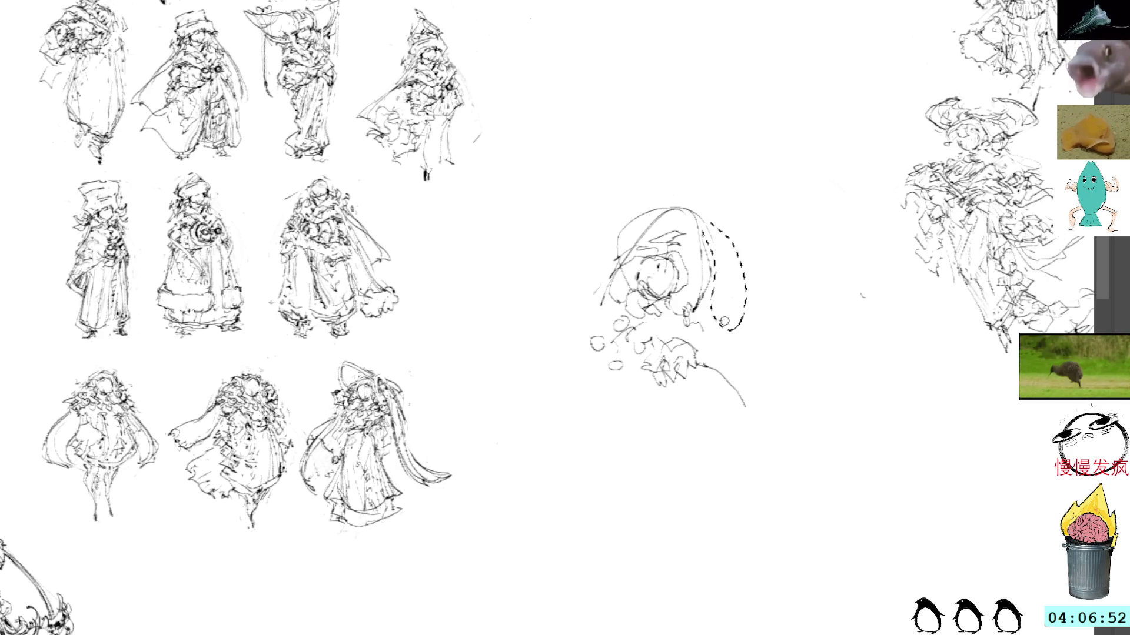
{"action": "key", "text": "Delete"}
{"action": "key", "text": "b"}
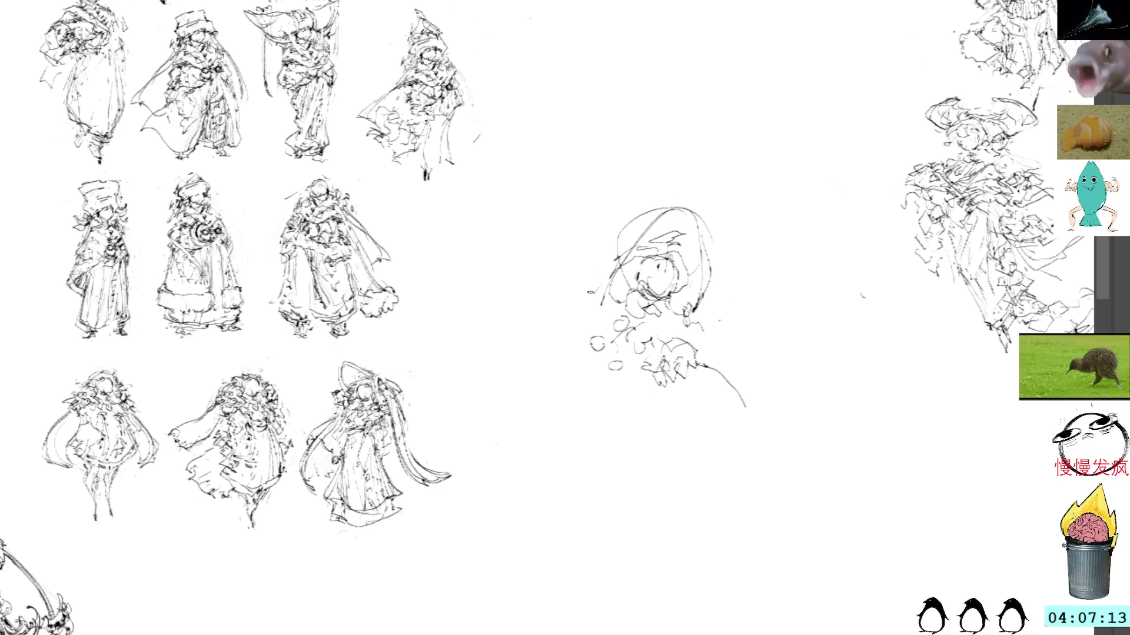
Add beads left of the head and a wavy robe outline beside the collar
{"action": "mouse_move", "coordinate": [624, 272]}
{"action": "left_mouse_down"}
{"action": "mouse_move", "coordinate": [587, 291]}
{"action": "mouse_move", "coordinate": [603, 270]}
{"action": "mouse_move", "coordinate": [629, 262]}
{"action": "mouse_move", "coordinate": [665, 293]}
{"action": "mouse_move", "coordinate": [669, 283]}
{"action": "left_mouse_up"}
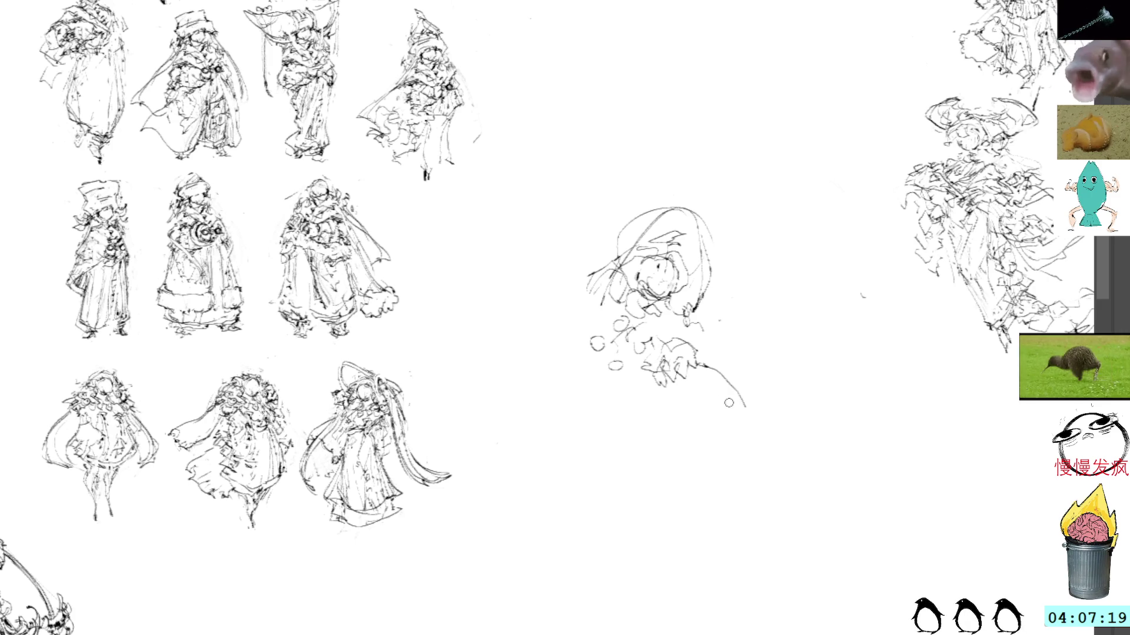
{"action": "left_click_drag", "start_coordinate": [633, 396], "coordinate": [612, 412]}
{"action": "mouse_move", "coordinate": [670, 319]}
{"action": "left_mouse_down"}
{"action": "mouse_move", "coordinate": [700, 345]}
{"action": "mouse_move", "coordinate": [647, 334]}
{"action": "mouse_move", "coordinate": [649, 307]}
{"action": "mouse_move", "coordinate": [673, 338]}
{"action": "left_mouse_up"}
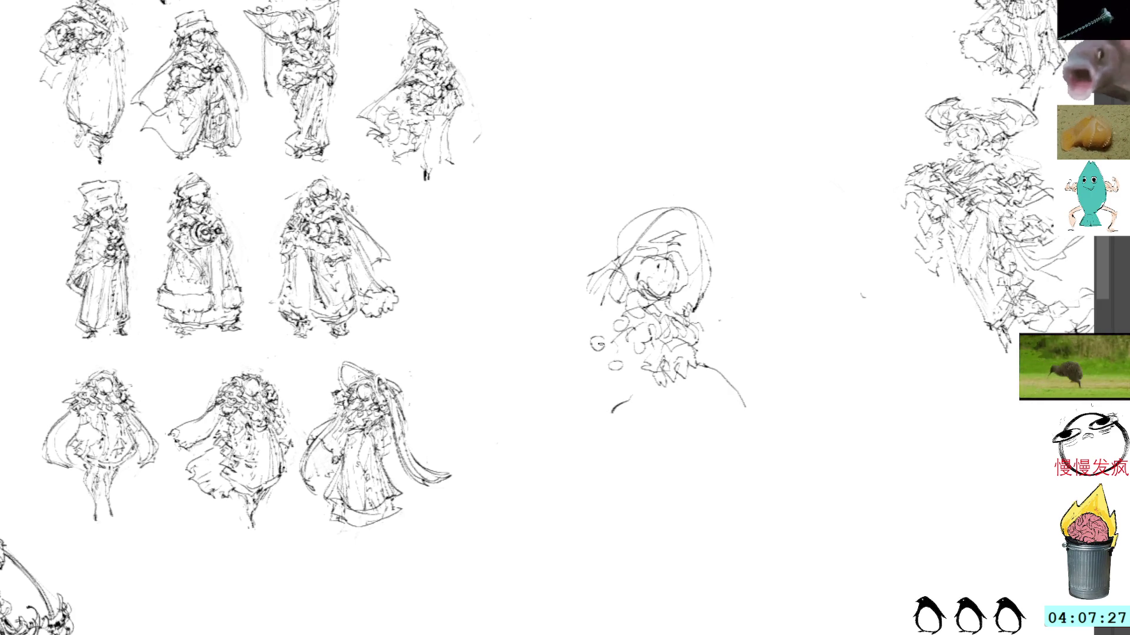
{"action": "mouse_move", "coordinate": [606, 353]}
{"action": "left_mouse_down"}
{"action": "mouse_move", "coordinate": [588, 371]}
{"action": "mouse_move", "coordinate": [624, 408]}
{"action": "left_mouse_up"}
{"action": "mouse_move", "coordinate": [619, 406]}
{"action": "left_mouse_down"}
{"action": "mouse_move", "coordinate": [652, 374]}
{"action": "mouse_move", "coordinate": [668, 395]}
{"action": "mouse_move", "coordinate": [619, 419]}
{"action": "left_mouse_up"}
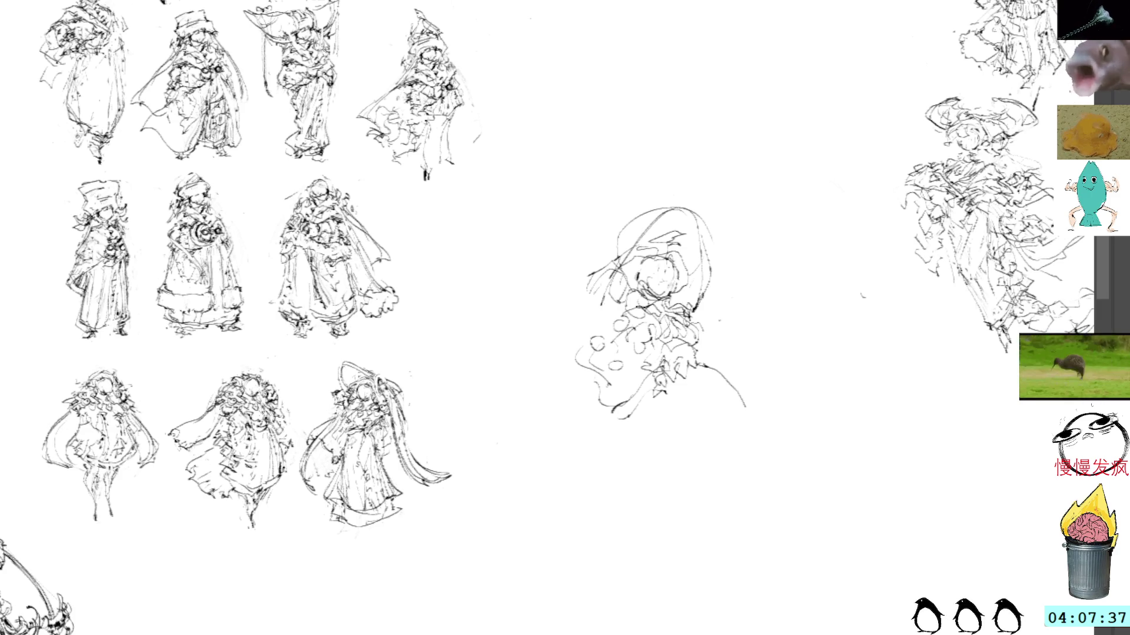
Undo the dark strokes over the face and start the body lines below the neck
{"action": "mouse_move", "coordinate": [638, 306]}
{"action": "left_mouse_down"}
{"action": "mouse_move", "coordinate": [654, 323]}
{"action": "mouse_move", "coordinate": [622, 314]}
{"action": "mouse_move", "coordinate": [652, 304]}
{"action": "mouse_move", "coordinate": [624, 312]}
{"action": "left_mouse_up"}
{"action": "key", "text": "ctrl+z"}
{"action": "key", "text": "ctrl+z"}
{"action": "key", "text": "ctrl+z"}
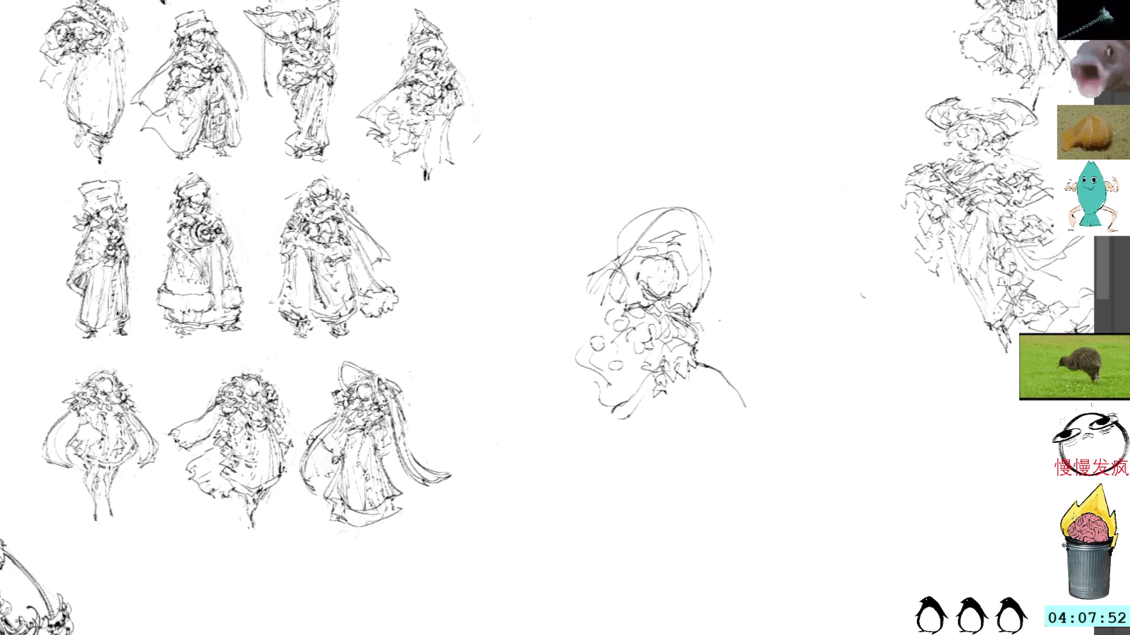
{"action": "left_click_drag", "start_coordinate": [700, 372], "coordinate": [721, 433]}
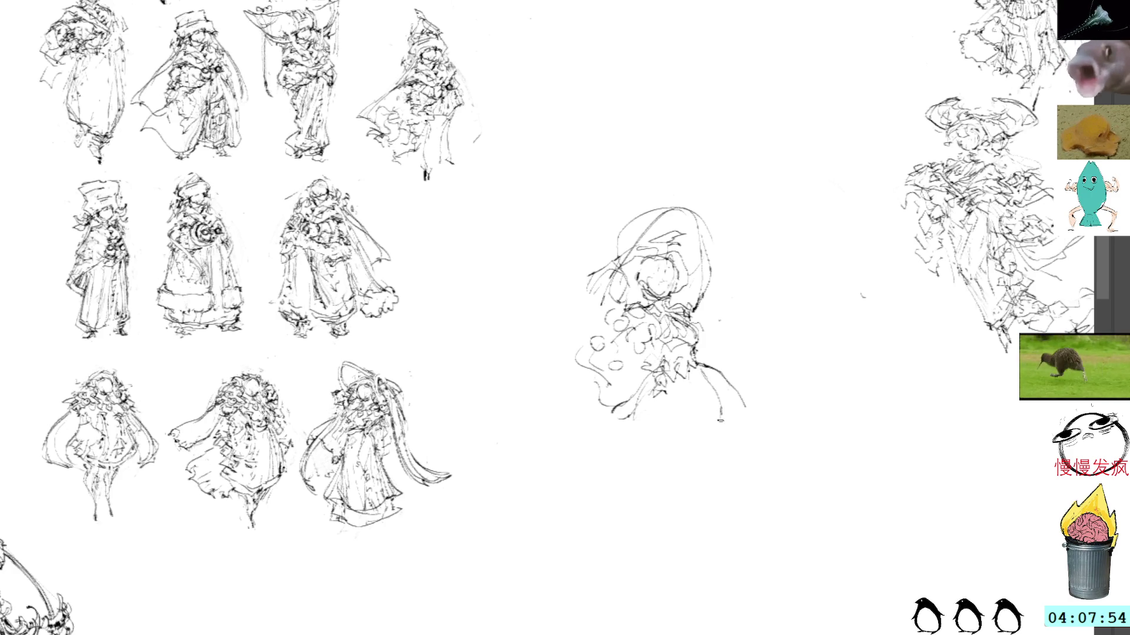
Draw the body lines below the neck and the long left robe line toward the hem
{"action": "left_click_drag", "start_coordinate": [712, 383], "coordinate": [700, 470]}
{"action": "left_click_drag", "start_coordinate": [635, 400], "coordinate": [675, 591]}
{"action": "left_click_drag", "start_coordinate": [636, 488], "coordinate": [650, 629]}
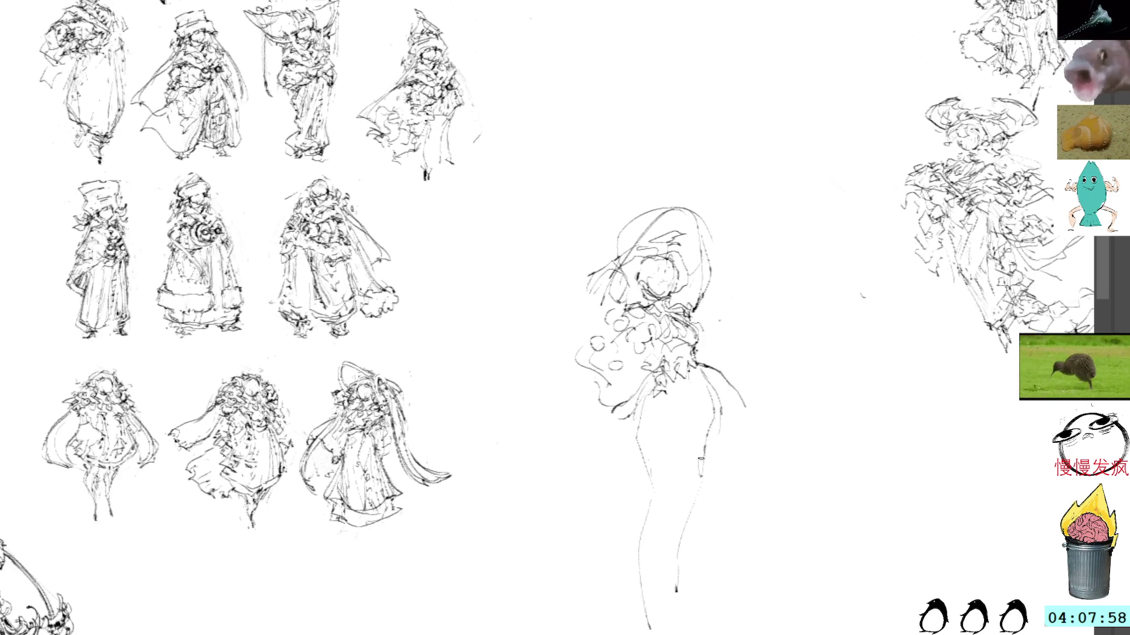
{"action": "left_click_drag", "start_coordinate": [661, 568], "coordinate": [674, 616]}
{"action": "left_click_drag", "start_coordinate": [664, 361], "coordinate": [647, 421]}
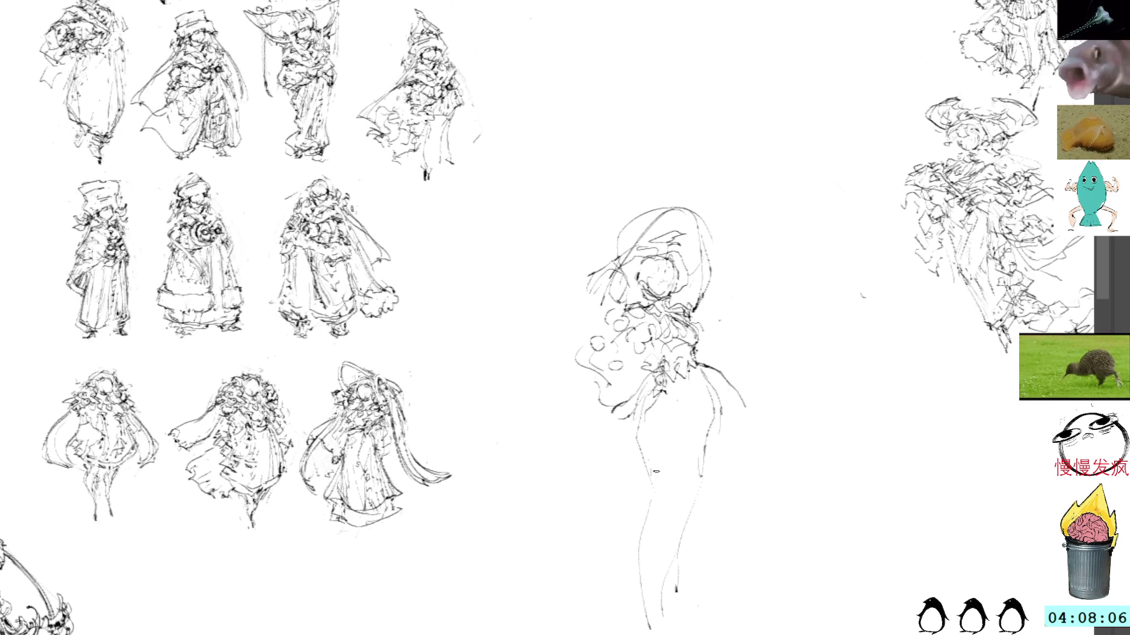
Add robe lines along the figure's right side and a long line down its left side
{"action": "left_click_drag", "start_coordinate": [728, 459], "coordinate": [698, 526]}
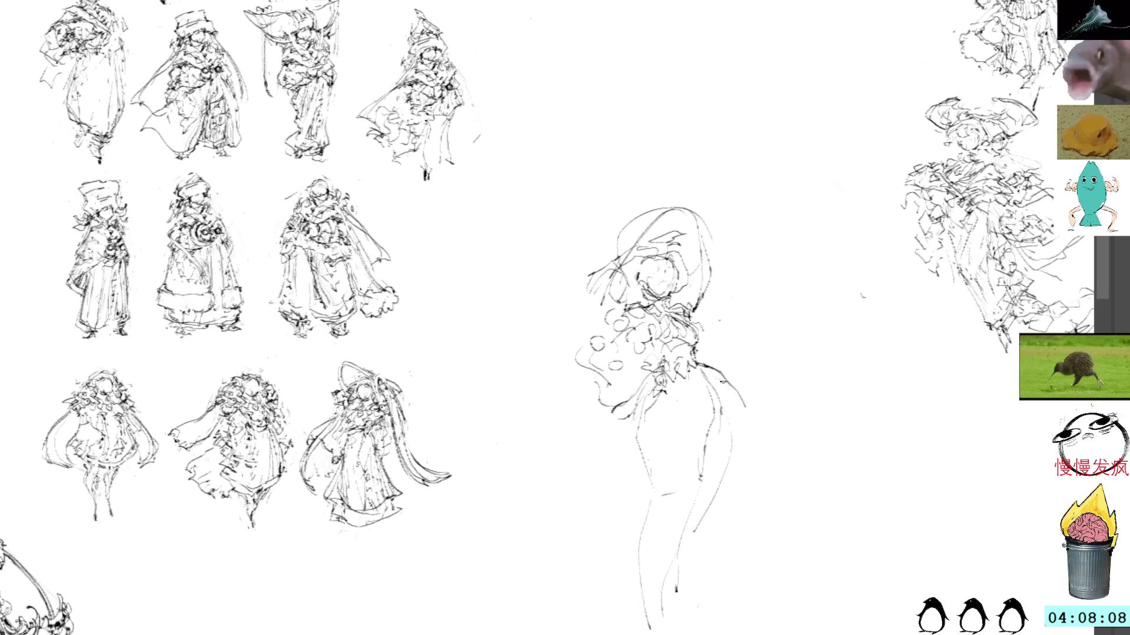
{"action": "left_click_drag", "start_coordinate": [732, 389], "coordinate": [702, 535]}
{"action": "mouse_move", "coordinate": [709, 368]}
{"action": "left_mouse_down"}
{"action": "mouse_move", "coordinate": [752, 498]}
{"action": "mouse_move", "coordinate": [730, 446]}
{"action": "mouse_move", "coordinate": [725, 507]}
{"action": "mouse_move", "coordinate": [698, 546]}
{"action": "left_mouse_up"}
{"action": "left_click_drag", "start_coordinate": [659, 372], "coordinate": [631, 474]}
{"action": "mouse_move", "coordinate": [662, 528]}
{"action": "left_mouse_down"}
{"action": "mouse_move", "coordinate": [610, 601]}
{"action": "mouse_move", "coordinate": [621, 603]}
{"action": "mouse_move", "coordinate": [628, 591]}
{"action": "mouse_move", "coordinate": [599, 606]}
{"action": "mouse_move", "coordinate": [668, 591]}
{"action": "left_mouse_up"}
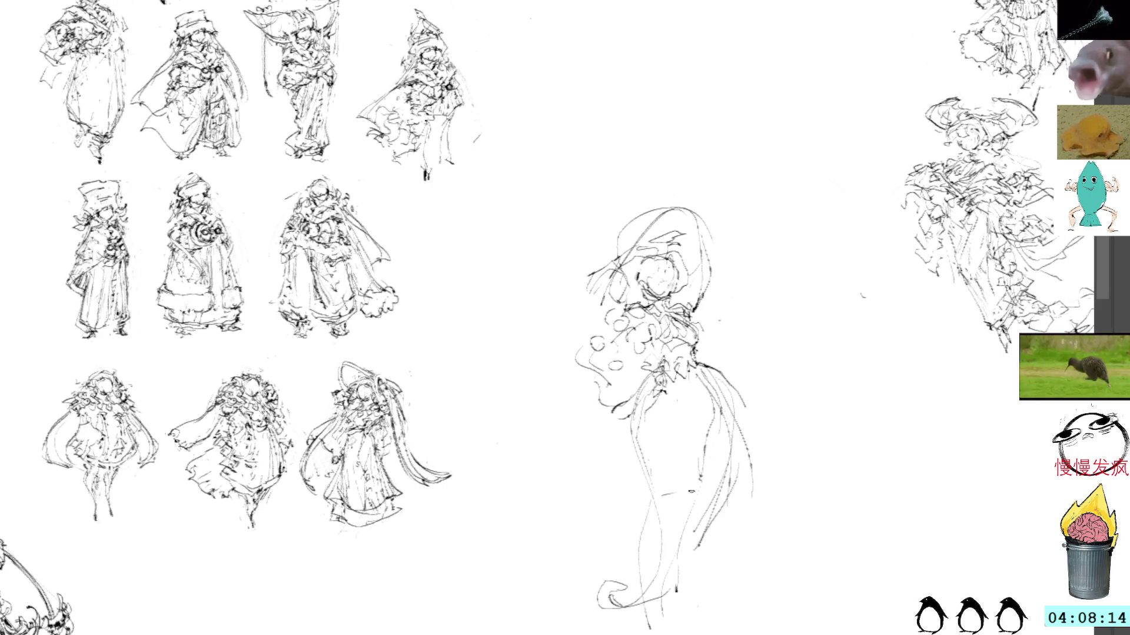
Extend the right robe line down and add short marks on the lower body and hem
{"action": "left_click_drag", "start_coordinate": [712, 550], "coordinate": [742, 588]}
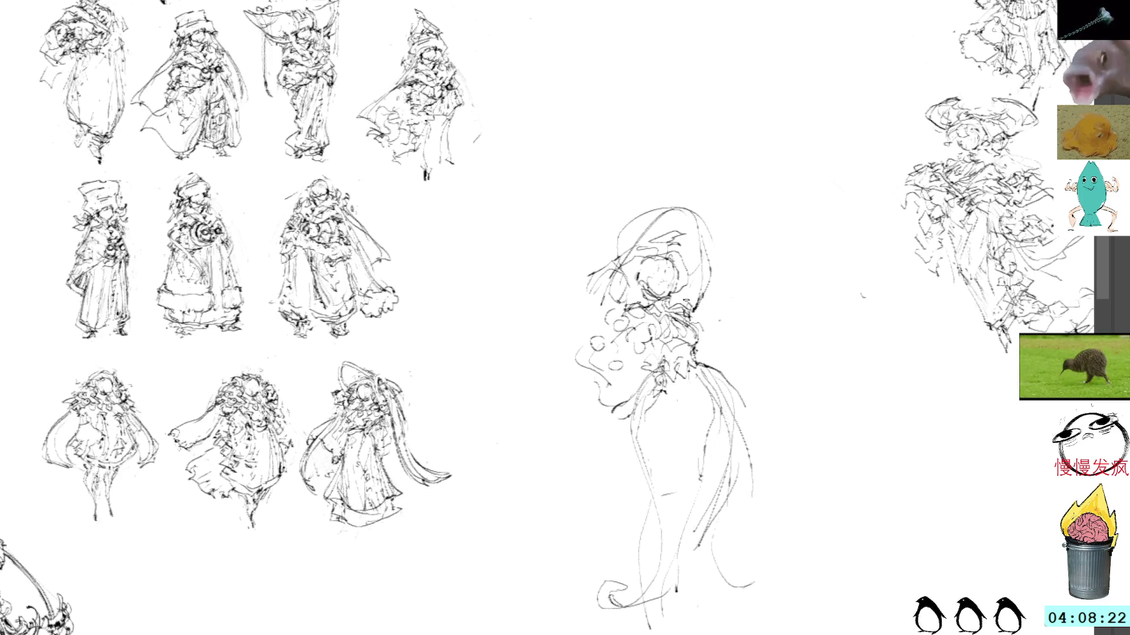
{"action": "left_click_drag", "start_coordinate": [732, 544], "coordinate": [713, 581]}
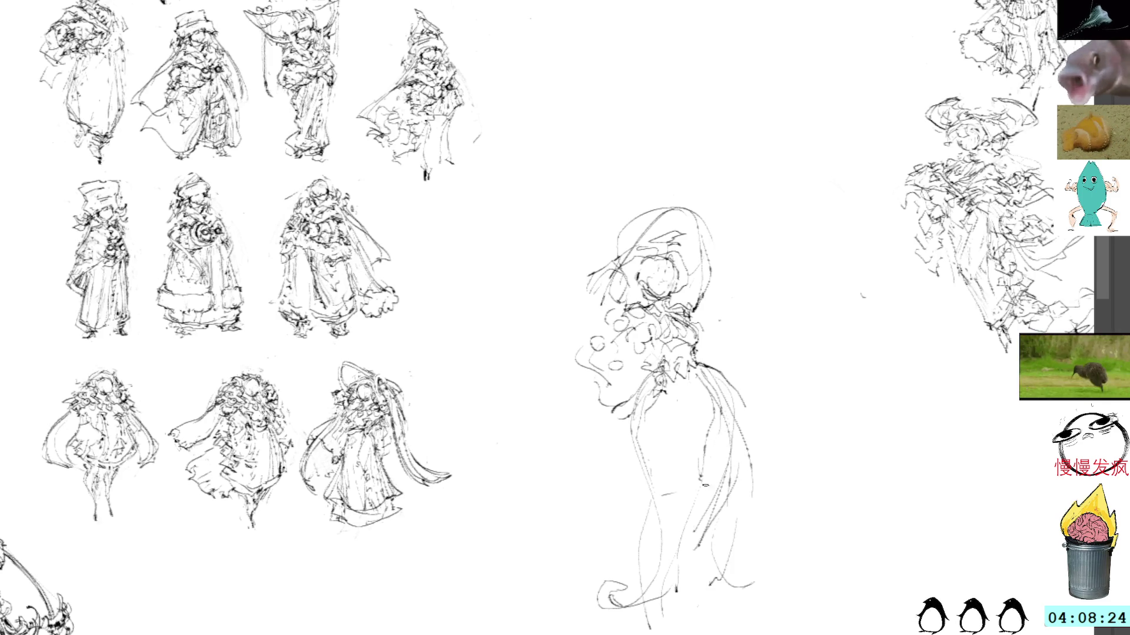
{"action": "left_click_drag", "start_coordinate": [663, 524], "coordinate": [646, 536]}
{"action": "left_click_drag", "start_coordinate": [654, 579], "coordinate": [646, 587]}
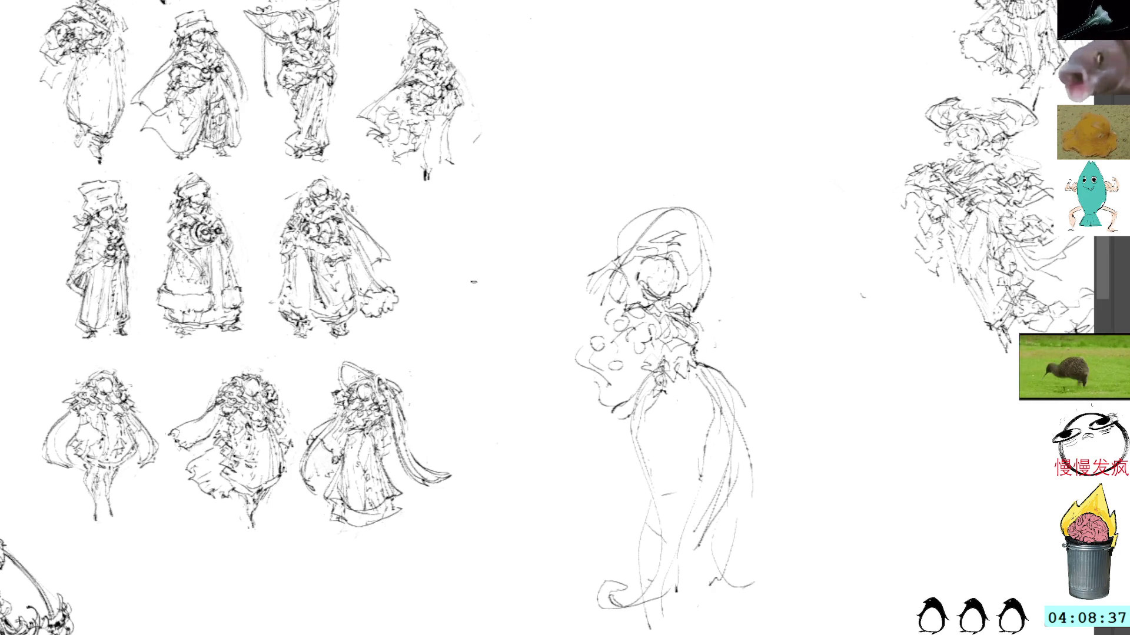
Redraw the face and beaded collar, add a cloak line down the right side, and undo a stray loop
{"action": "mouse_move", "coordinate": [575, 356]}
{"action": "left_mouse_down"}
{"action": "mouse_move", "coordinate": [606, 401]}
{"action": "mouse_move", "coordinate": [648, 418]}
{"action": "left_mouse_up"}
{"action": "left_click_drag", "start_coordinate": [655, 340], "coordinate": [683, 369]}
{"action": "left_click_drag", "start_coordinate": [582, 338], "coordinate": [632, 312]}
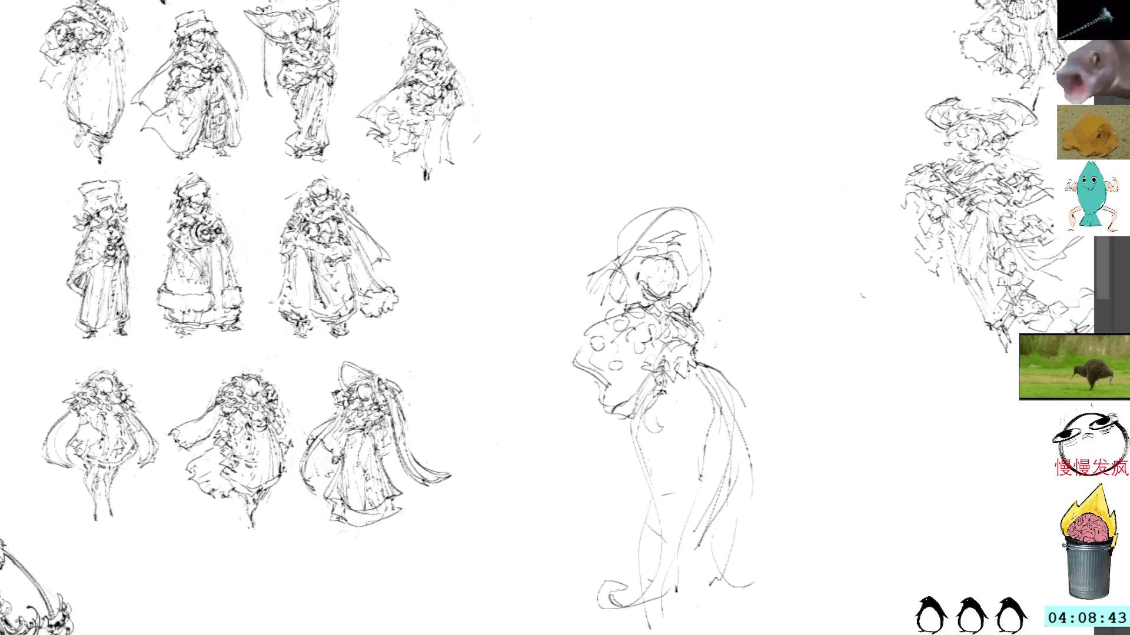
{"action": "mouse_move", "coordinate": [671, 383]}
{"action": "left_mouse_down"}
{"action": "mouse_move", "coordinate": [668, 408]}
{"action": "mouse_move", "coordinate": [687, 370]}
{"action": "mouse_move", "coordinate": [690, 391]}
{"action": "left_mouse_up"}
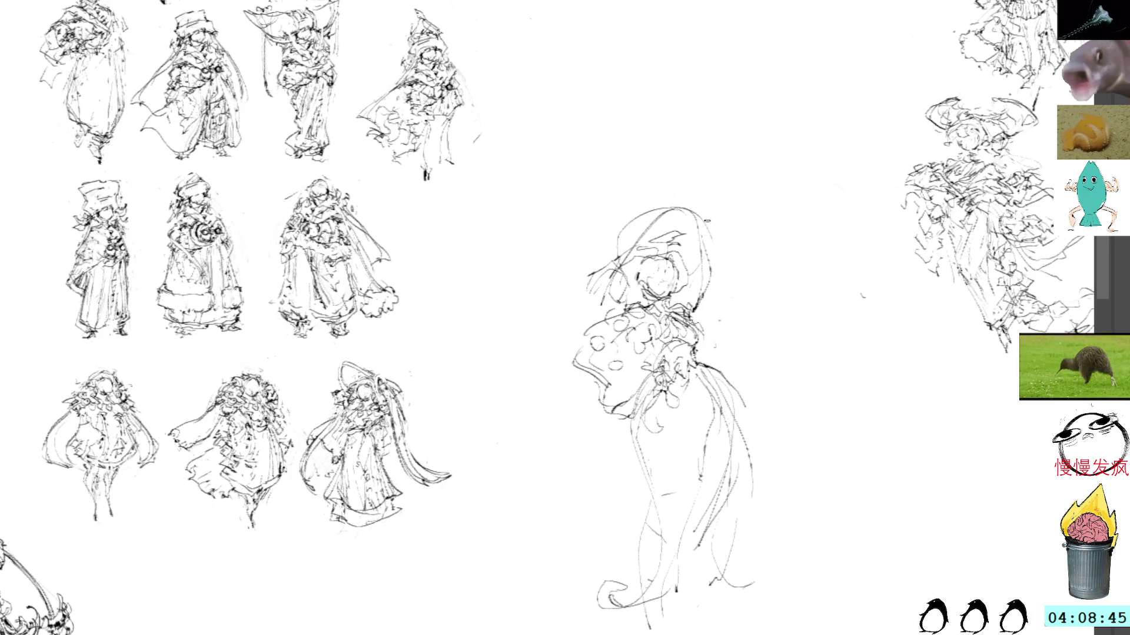
{"action": "mouse_move", "coordinate": [712, 305]}
{"action": "left_mouse_down"}
{"action": "mouse_move", "coordinate": [761, 400]}
{"action": "mouse_move", "coordinate": [717, 539]}
{"action": "left_mouse_up"}
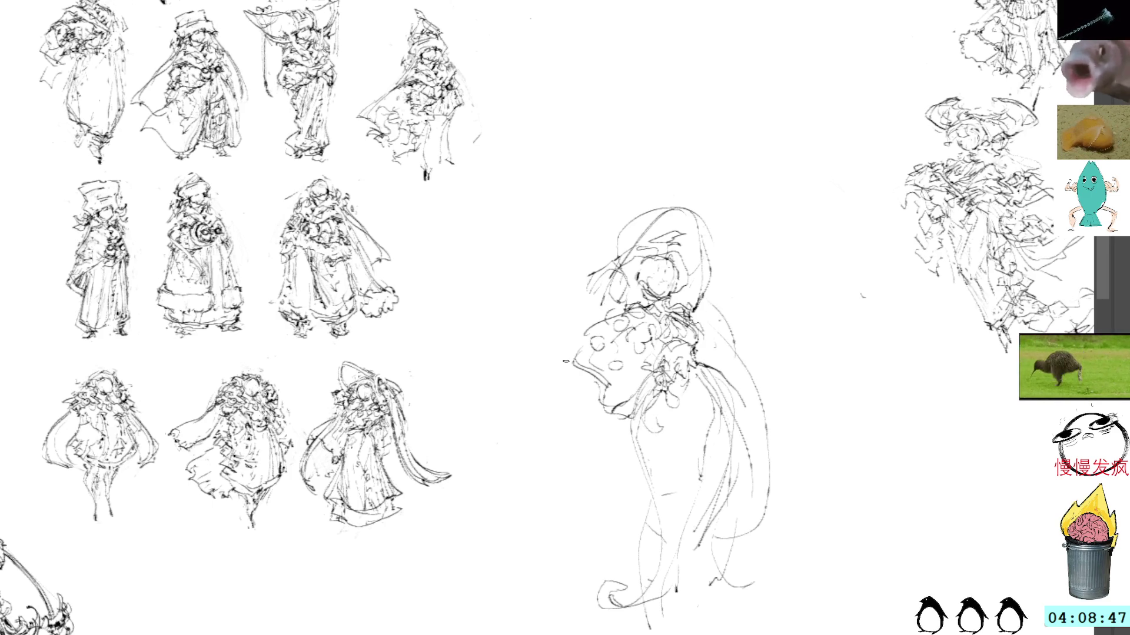
{"action": "mouse_move", "coordinate": [566, 361]}
{"action": "left_mouse_down"}
{"action": "mouse_move", "coordinate": [634, 527]}
{"action": "mouse_move", "coordinate": [827, 505]}
{"action": "left_mouse_up"}
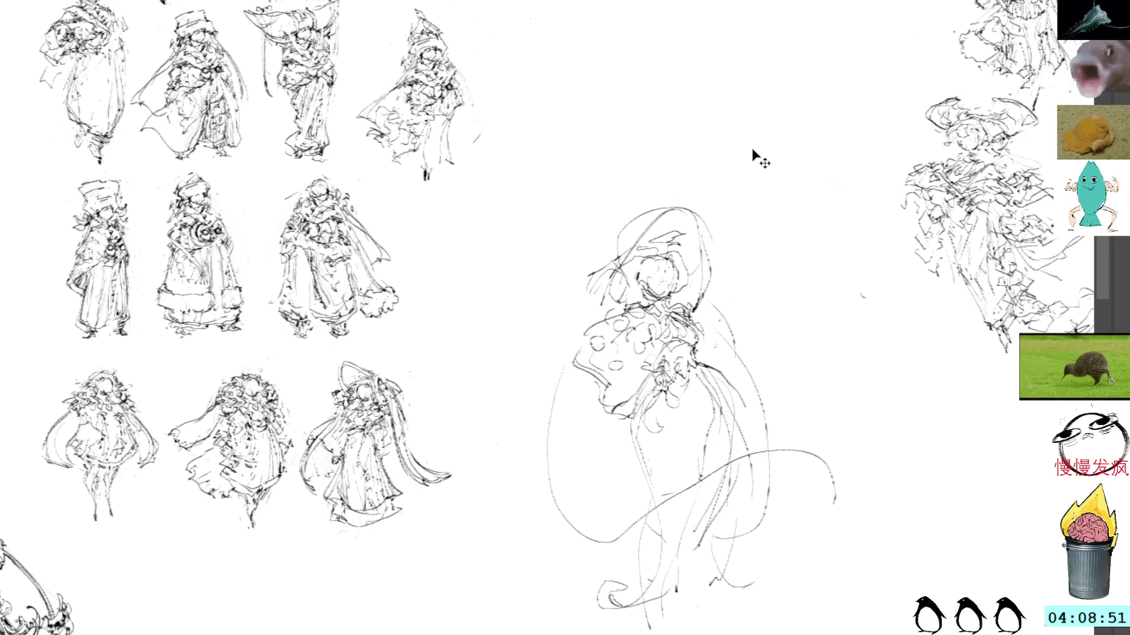
{"action": "key", "text": "ctrl+z"}
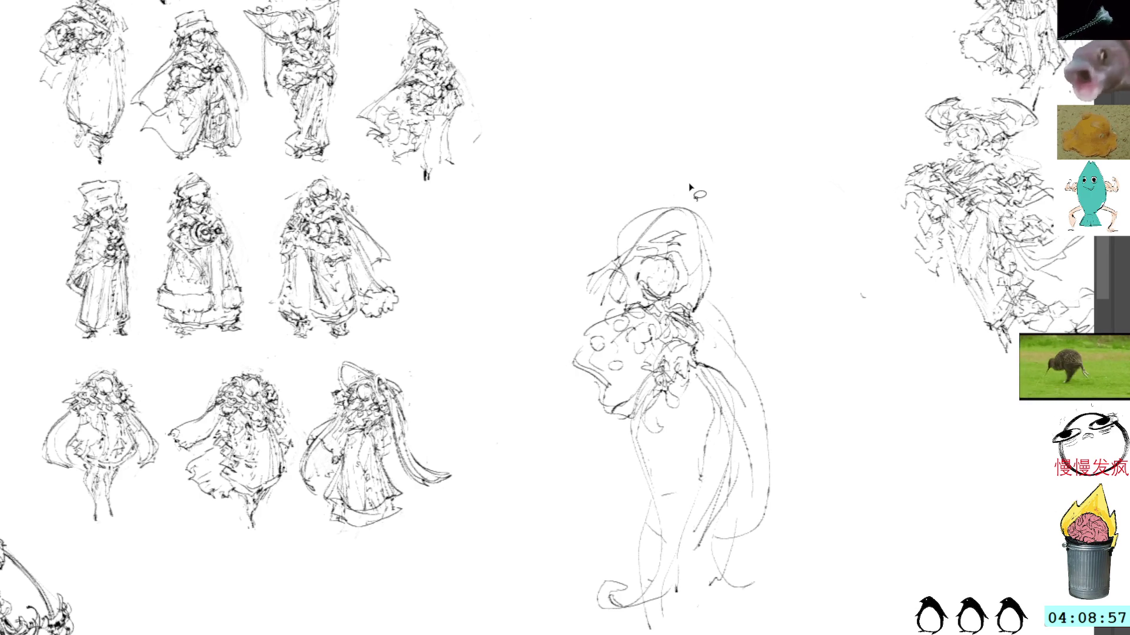
Trial-shrink the lassoed hooded figure with Ctrl+T, then undo the shrink and the latest head strokes
{"action": "mouse_move", "coordinate": [688, 184]}
{"action": "left_mouse_down"}
{"action": "mouse_move", "coordinate": [532, 361]}
{"action": "mouse_move", "coordinate": [829, 386]}
{"action": "mouse_move", "coordinate": [719, 186]}
{"action": "left_mouse_up"}
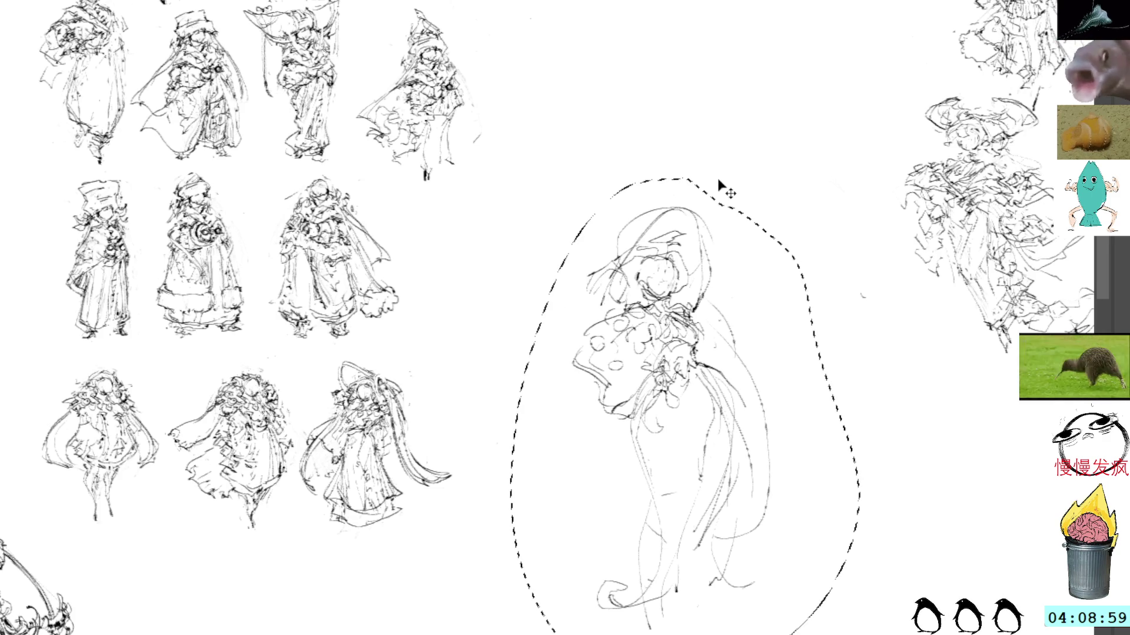
{"action": "key", "text": "ctrl+t"}
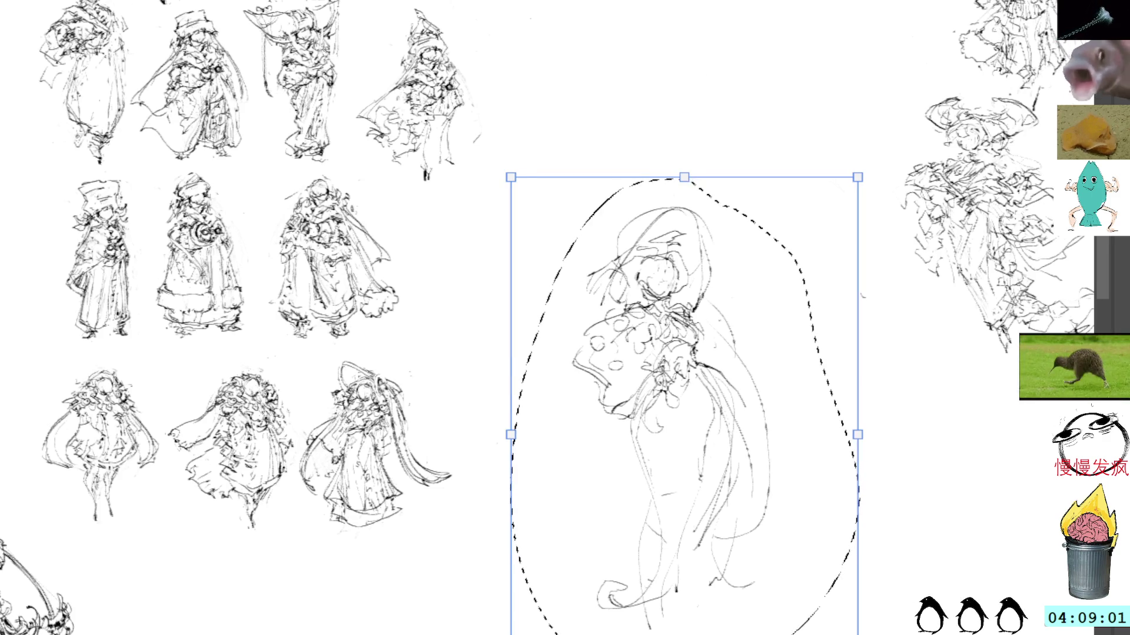
{"action": "left_click_drag", "start_coordinate": [684, 178], "coordinate": [684, 258]}
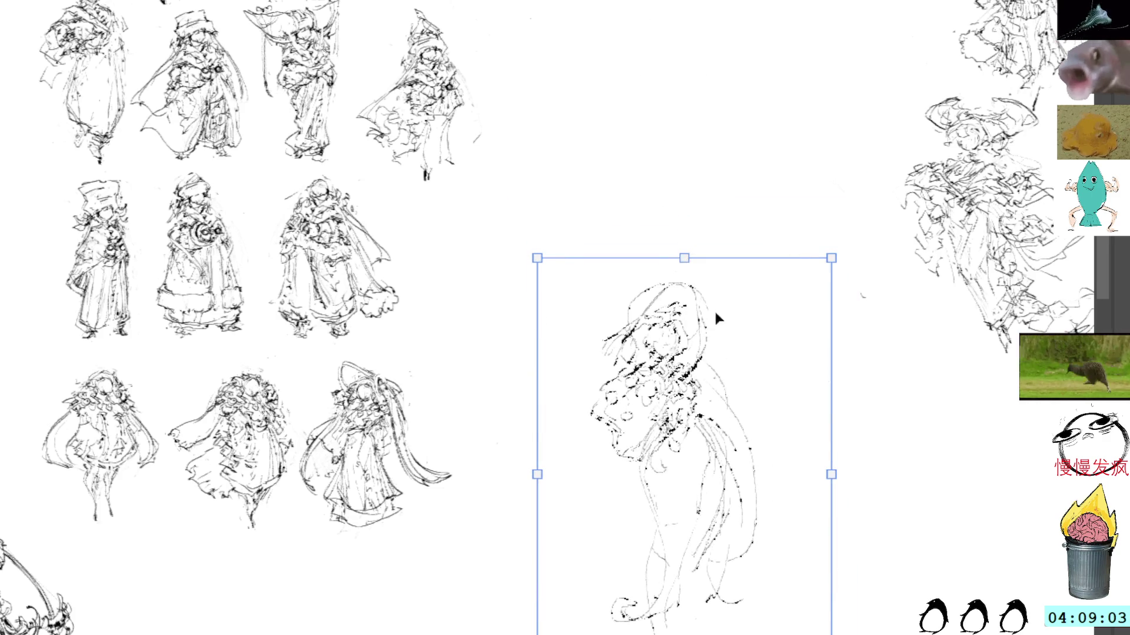
{"action": "key", "text": "ctrl+z"}
{"action": "key", "text": "Escape"}
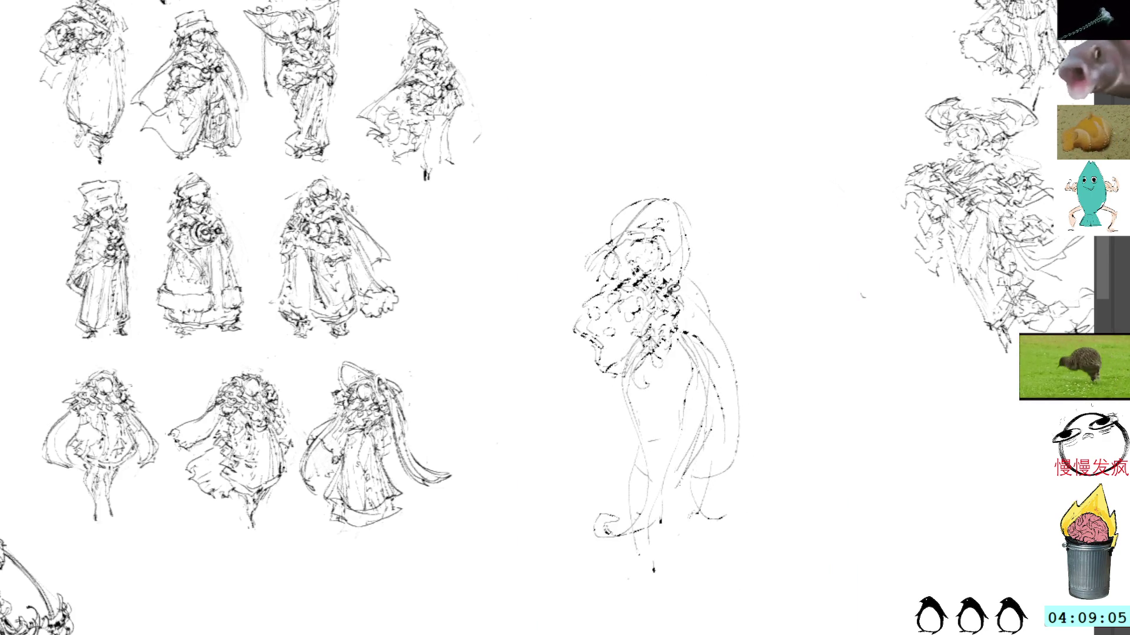
{"action": "key", "text": "ctrl+z"}
{"action": "key", "text": "ctrl+z"}
{"action": "key", "text": "ctrl+z"}
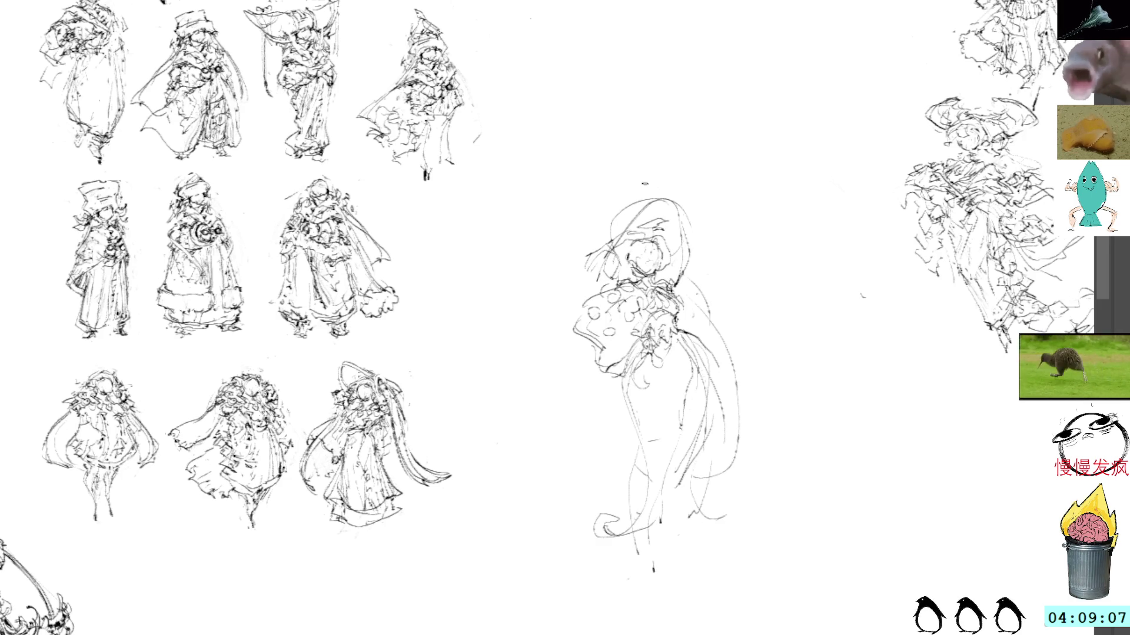
Add short dark pen marks across the hood, head and left face and shoulder of the central figure
{"action": "mouse_move", "coordinate": [599, 262]}
{"action": "left_mouse_down"}
{"action": "mouse_move", "coordinate": [606, 272]}
{"action": "mouse_move", "coordinate": [592, 266]}
{"action": "mouse_move", "coordinate": [624, 263]}
{"action": "left_mouse_up"}
{"action": "left_click_drag", "start_coordinate": [616, 277], "coordinate": [627, 268]}
{"action": "mouse_move", "coordinate": [621, 262]}
{"action": "left_mouse_down"}
{"action": "mouse_move", "coordinate": [618, 233]}
{"action": "mouse_move", "coordinate": [644, 207]}
{"action": "mouse_move", "coordinate": [685, 203]}
{"action": "mouse_move", "coordinate": [680, 262]}
{"action": "left_mouse_up"}
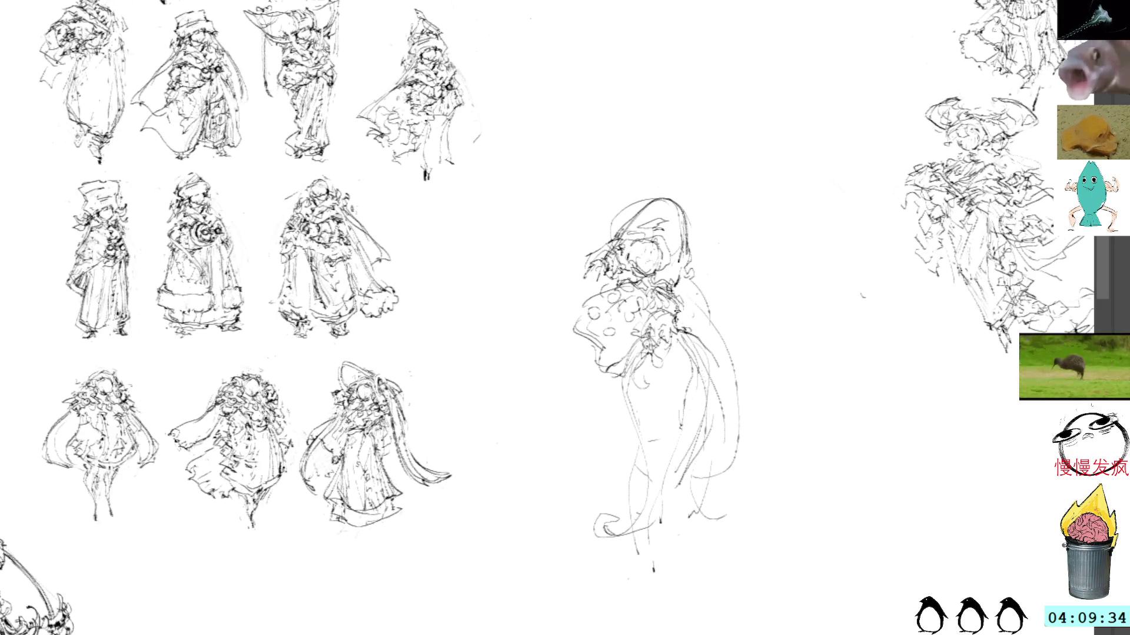
Stroke the collar and chest, the face's left edge, and long lines down the head's right side
{"action": "mouse_move", "coordinate": [652, 317]}
{"action": "left_mouse_down"}
{"action": "mouse_move", "coordinate": [664, 337]}
{"action": "mouse_move", "coordinate": [619, 400]}
{"action": "mouse_move", "coordinate": [641, 518]}
{"action": "mouse_move", "coordinate": [603, 527]}
{"action": "left_mouse_up"}
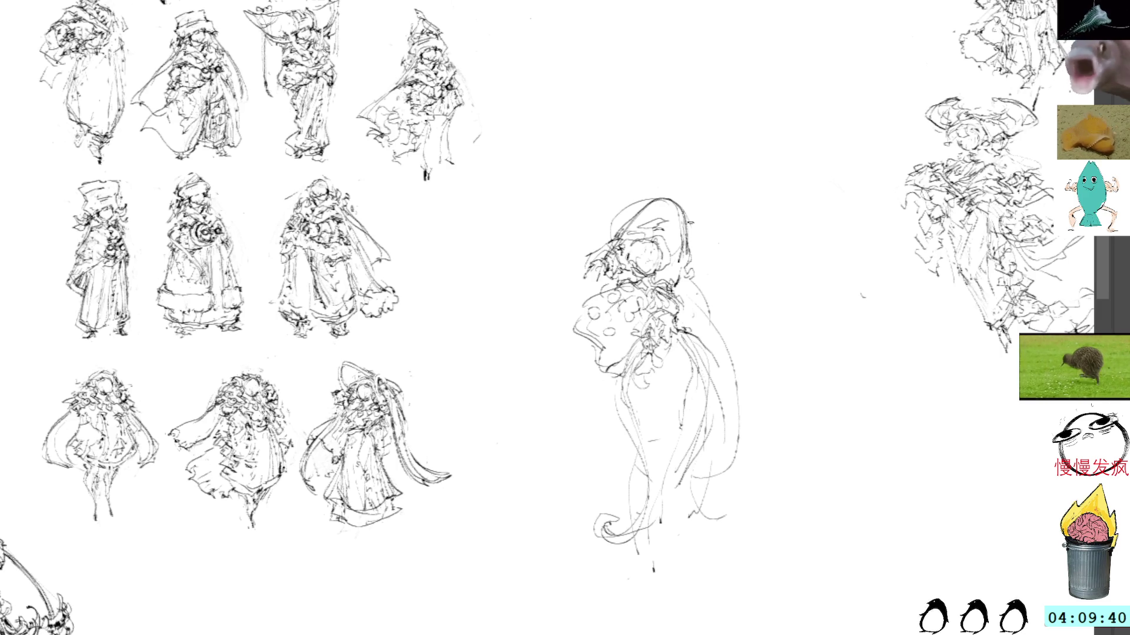
{"action": "mouse_move", "coordinate": [584, 263]}
{"action": "left_mouse_down"}
{"action": "mouse_move", "coordinate": [578, 296]}
{"action": "mouse_move", "coordinate": [565, 293]}
{"action": "mouse_move", "coordinate": [570, 312]}
{"action": "left_mouse_up"}
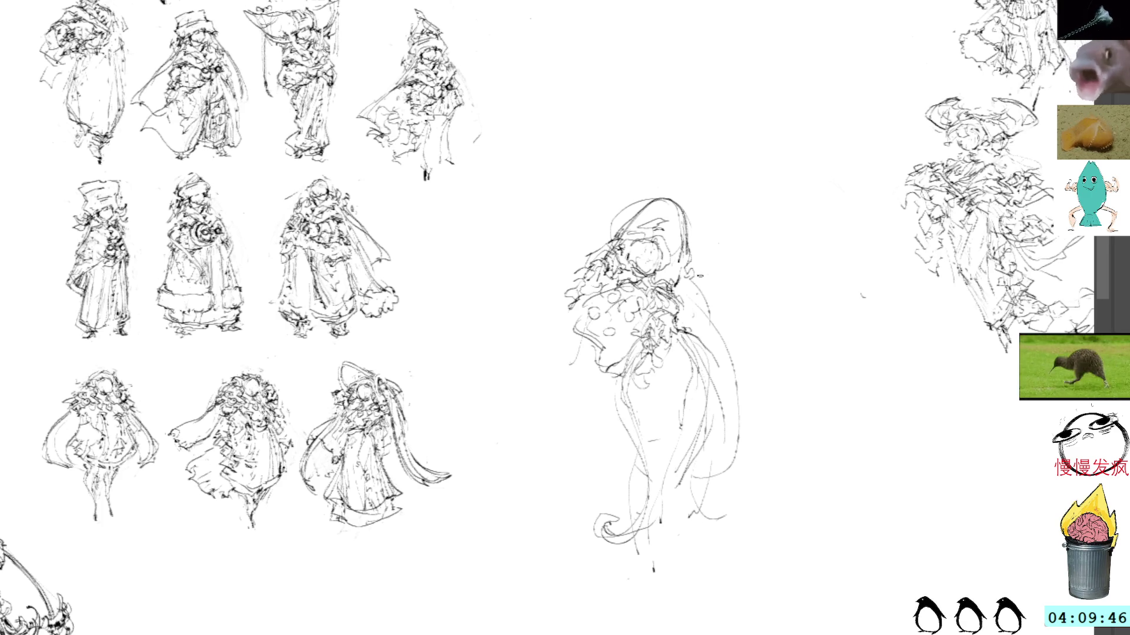
{"action": "left_click_drag", "start_coordinate": [700, 275], "coordinate": [733, 335]}
{"action": "left_click_drag", "start_coordinate": [708, 274], "coordinate": [747, 350]}
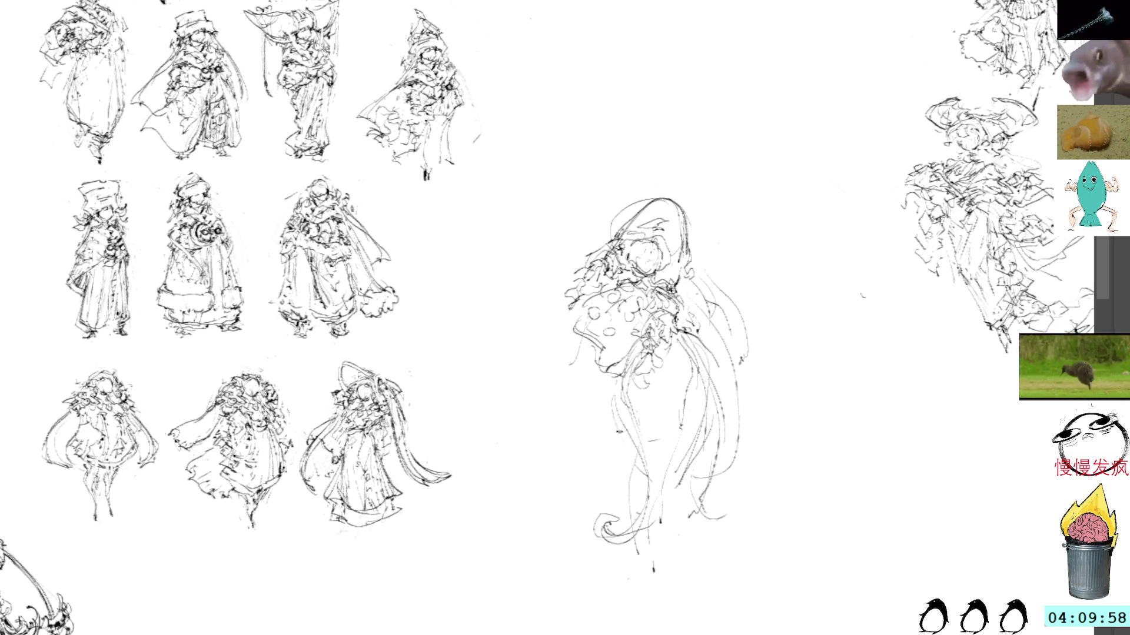
Draw curling strokes along the bottom hem of the robe
{"action": "left_click_drag", "start_coordinate": [629, 509], "coordinate": [589, 522]}
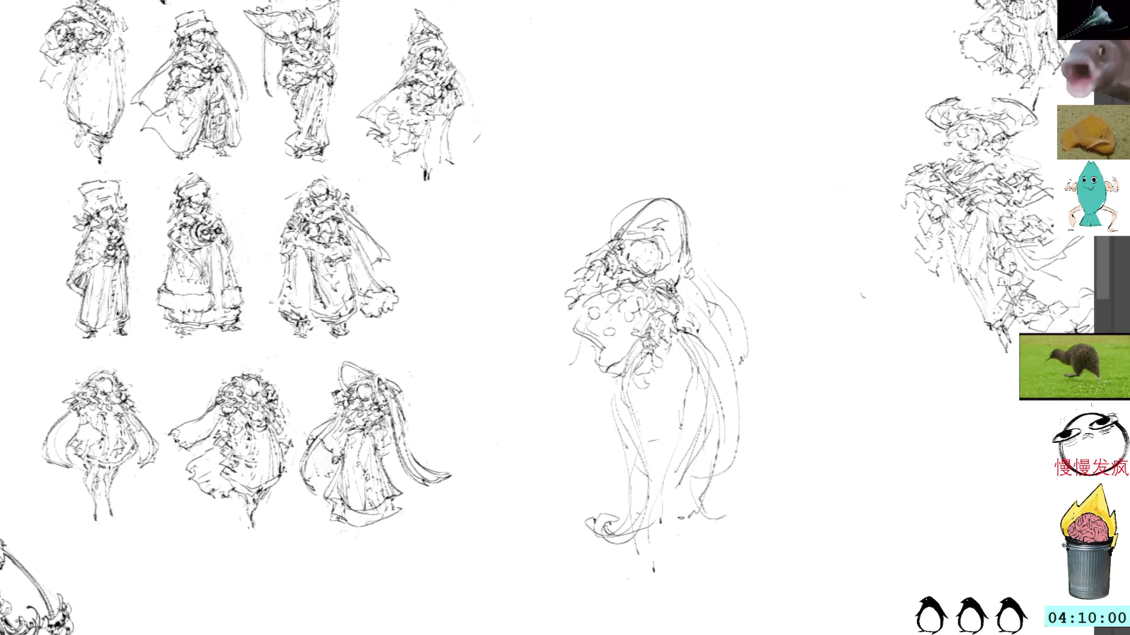
{"action": "left_click_drag", "start_coordinate": [688, 481], "coordinate": [670, 529]}
{"action": "left_click_drag", "start_coordinate": [669, 554], "coordinate": [685, 575]}
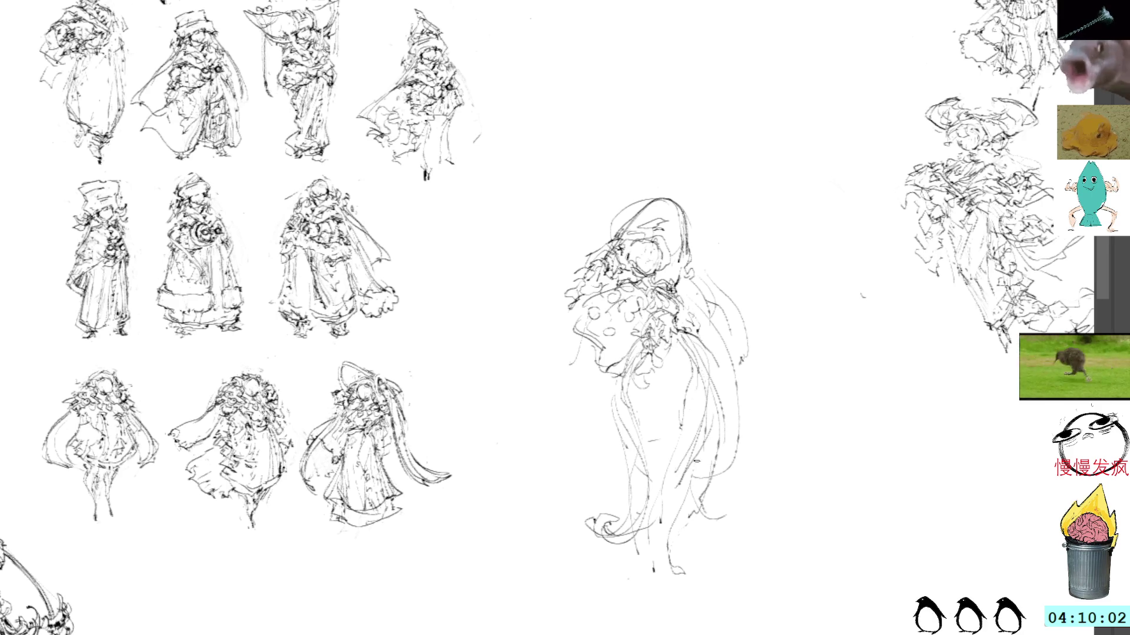